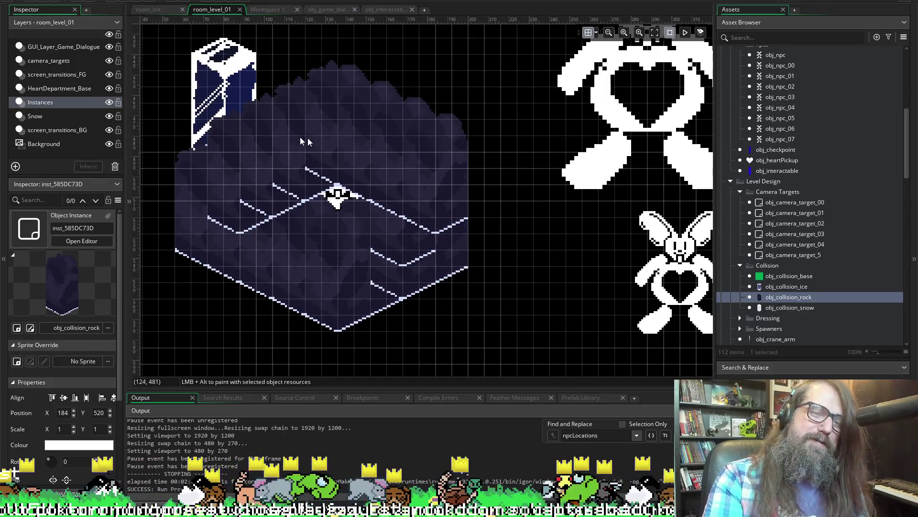
Step: Move three ice blocks into a continuous row at the room's lower left
mouse_move(228, 79)
left_mouse_down()
mouse_move(157, 252)
mouse_move(179, 211)
mouse_move(195, 226)
mouse_move(195, 211)
mouse_move(287, 286)
mouse_move(223, 237)
mouse_move(302, 312)
mouse_move(285, 306)
mouse_move(389, 330)
mouse_move(287, 306)
mouse_move(302, 318)
mouse_move(304, 309)
mouse_move(382, 315)
mouse_move(330, 311)
mouse_move(341, 332)
mouse_move(440, 333)
left_mouse_up()
mouse_move(364, 122)
left_mouse_down()
mouse_move(345, 266)
mouse_move(313, 311)
mouse_move(331, 299)
left_mouse_up()
mouse_move(450, 309)
left_mouse_down()
mouse_move(395, 292)
mouse_move(393, 281)
mouse_move(462, 309)
mouse_move(433, 277)
left_mouse_up()
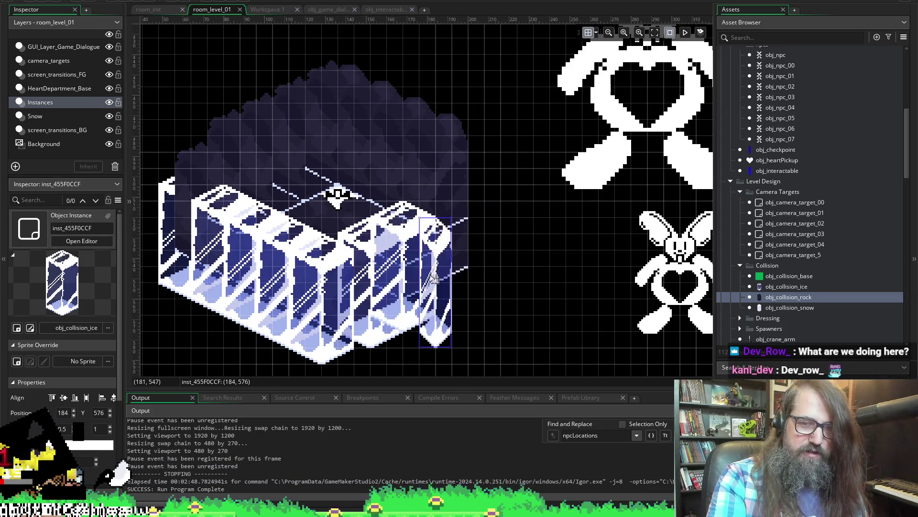
key("ctrl+z")
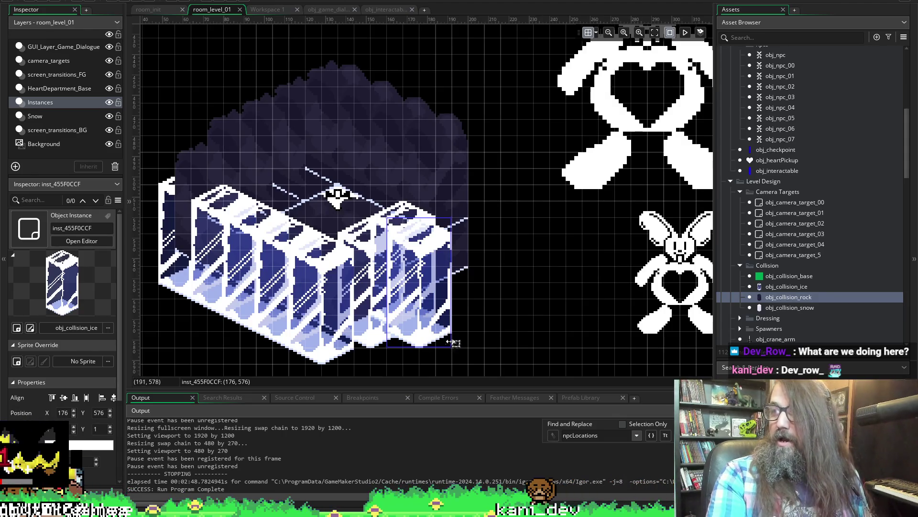
Step: Add an ice block up-right of the row to complete the L shape, then run the game
mouse_move(427, 322)
left_mouse_down()
mouse_move(460, 287)
mouse_move(442, 287)
mouse_move(474, 260)
mouse_move(488, 230)
mouse_move(488, 248)
mouse_move(500, 249)
left_mouse_up()
key("ctrl+z")
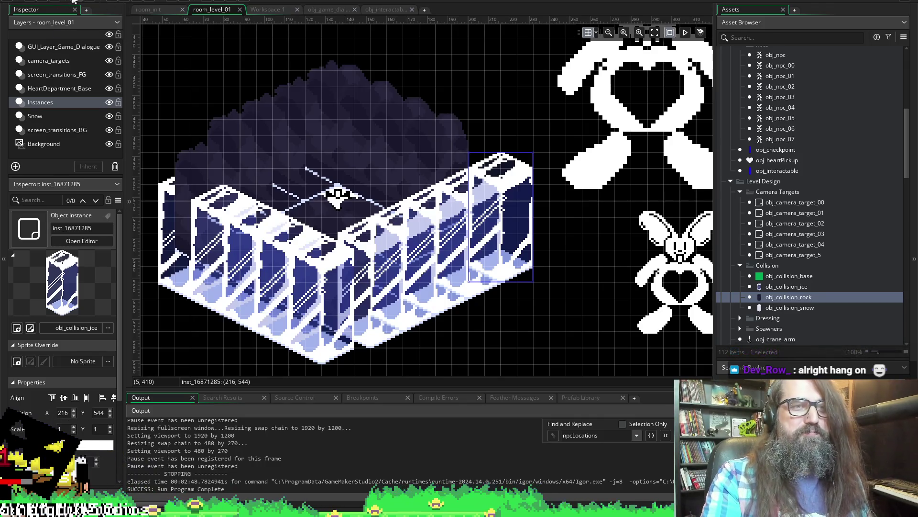
left_click(122, 2)
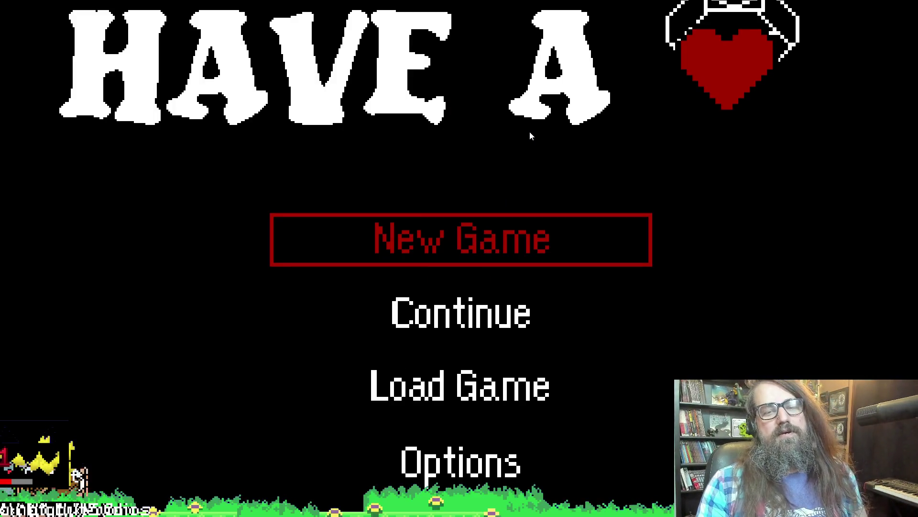
Step: Start a New Game and talk to the bunny to open 'Fulff: I miss spearmint'
key("Return")
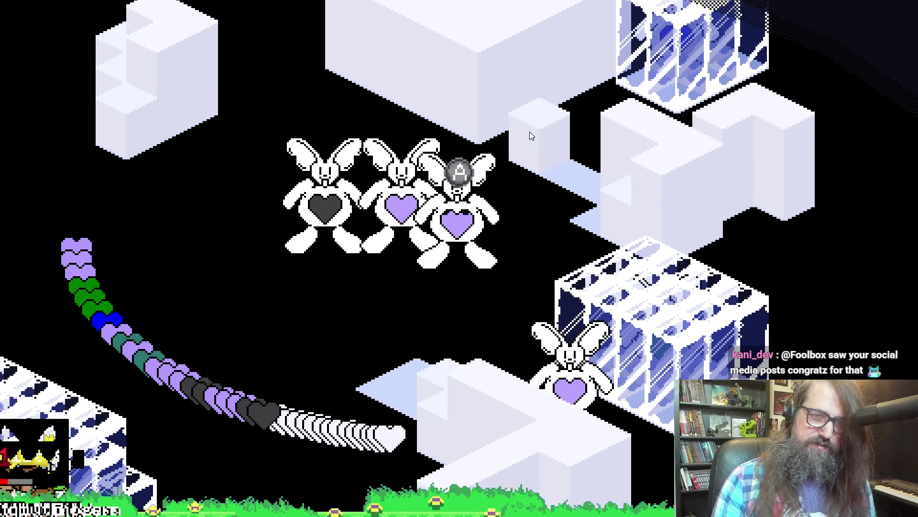
key("space")
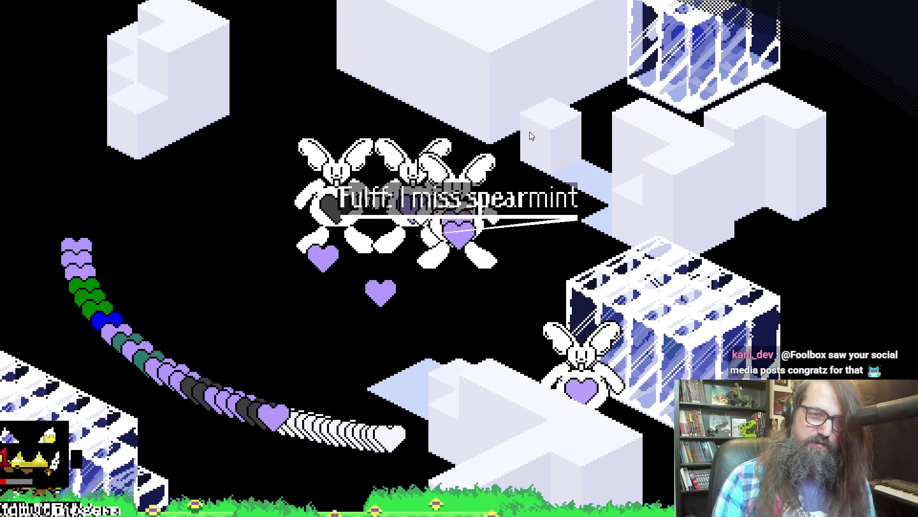
Step: Advance Fulff's dialogue past 'One heart can't heat up tea anymore' and close it
key("space")
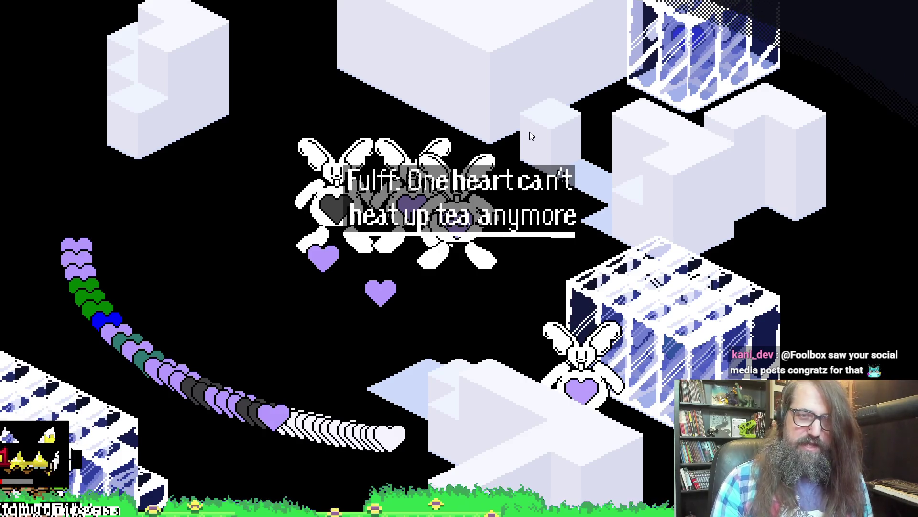
key("space")
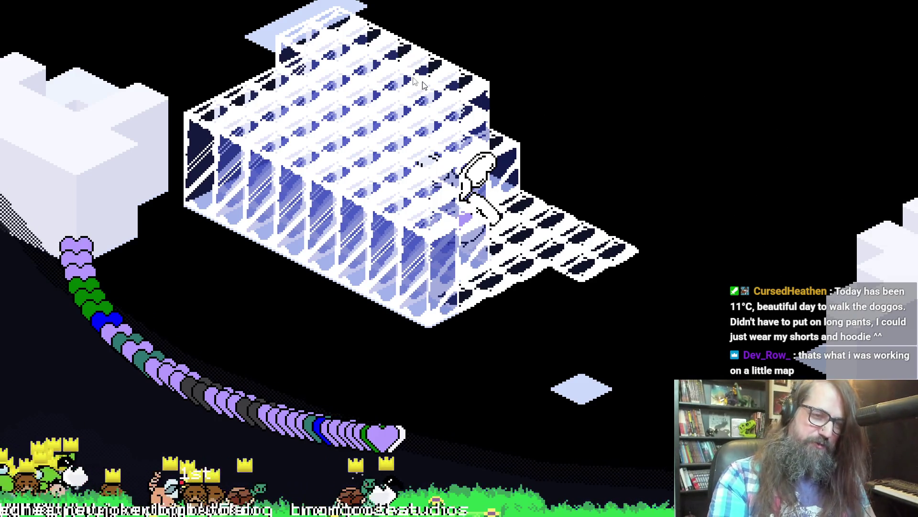
Step: Stop the running game and switch to the isometric building reference image in the browser
key("Escape")
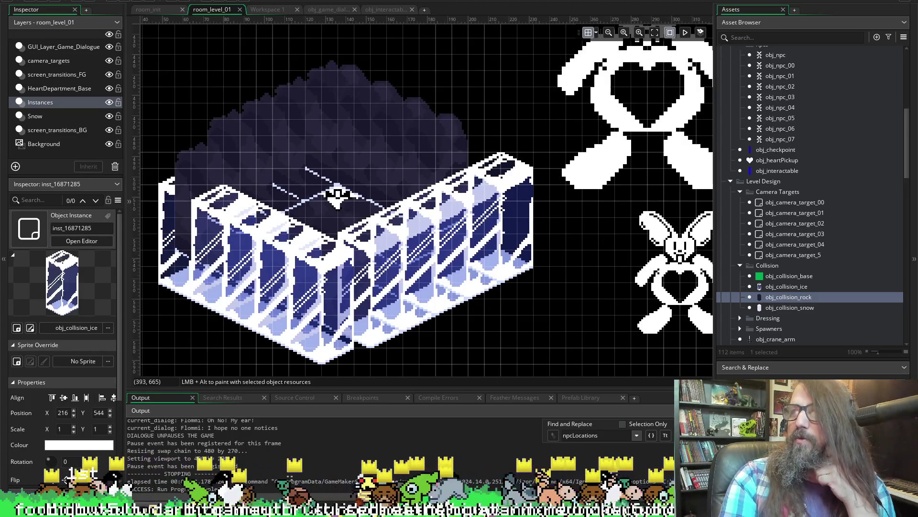
key("alt+Tab")
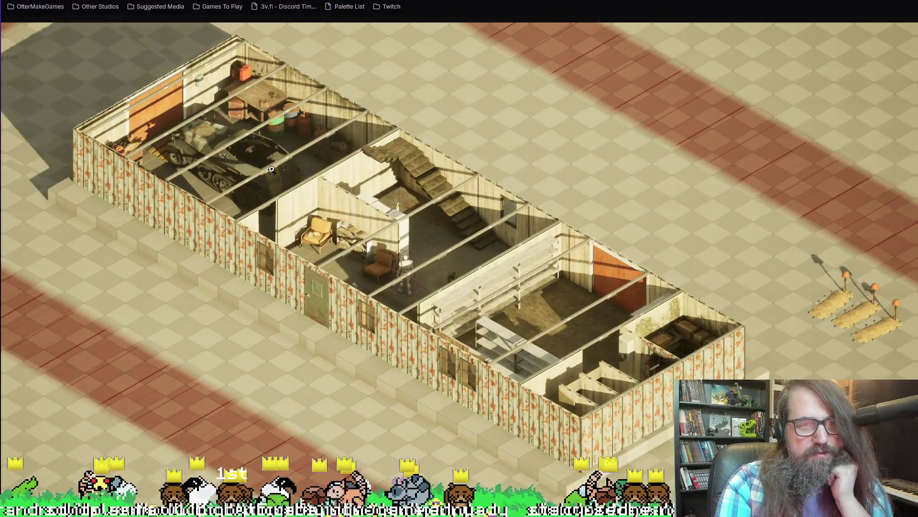
Step: Zoom into the isometric house render and scroll over its rooms
left_click(271, 168)
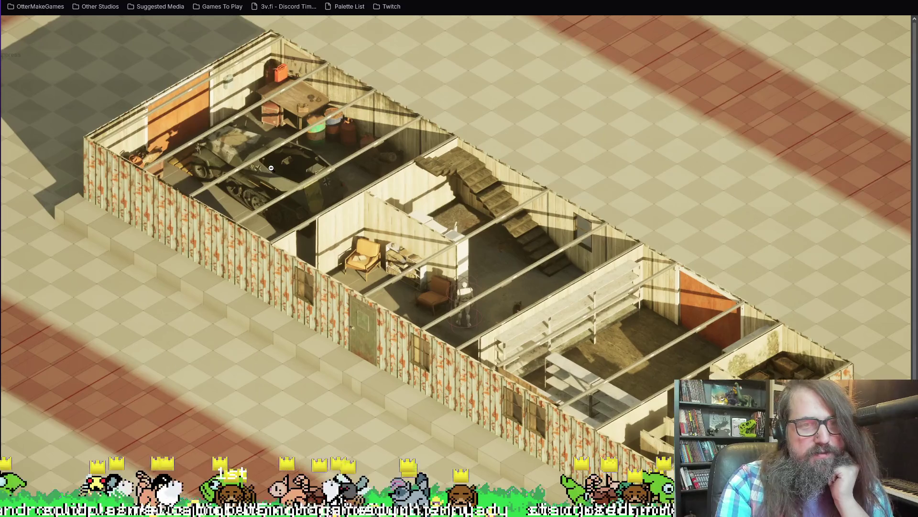
scroll(277, 163, "up", 3, "ctrl")
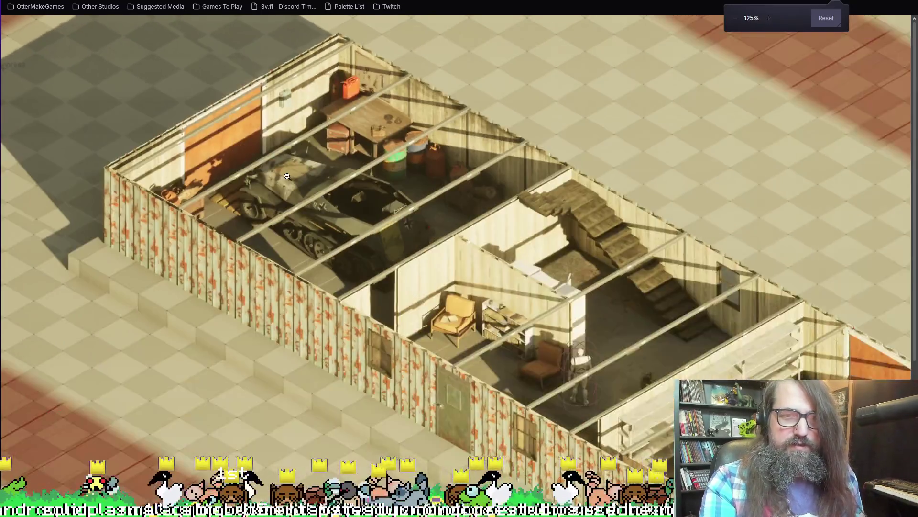
scroll(351, 208, "down", 5)
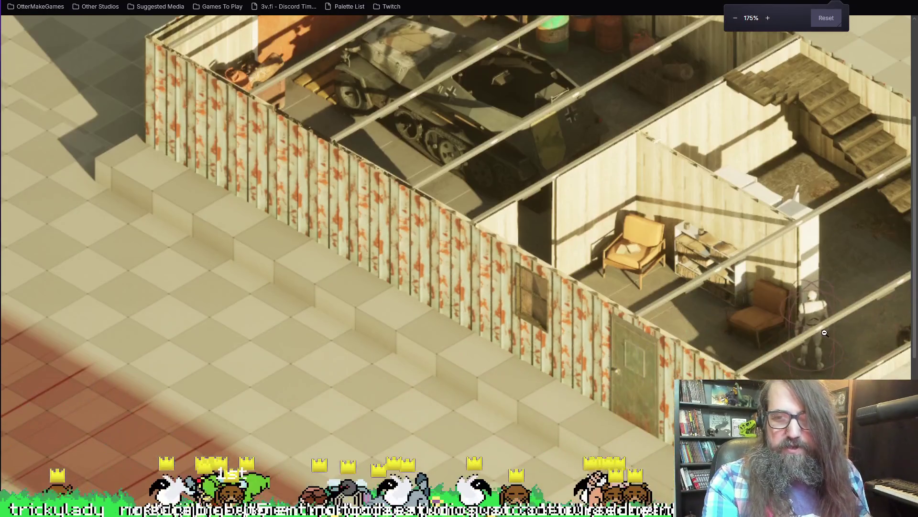
scroll(365, 180, "up", 3)
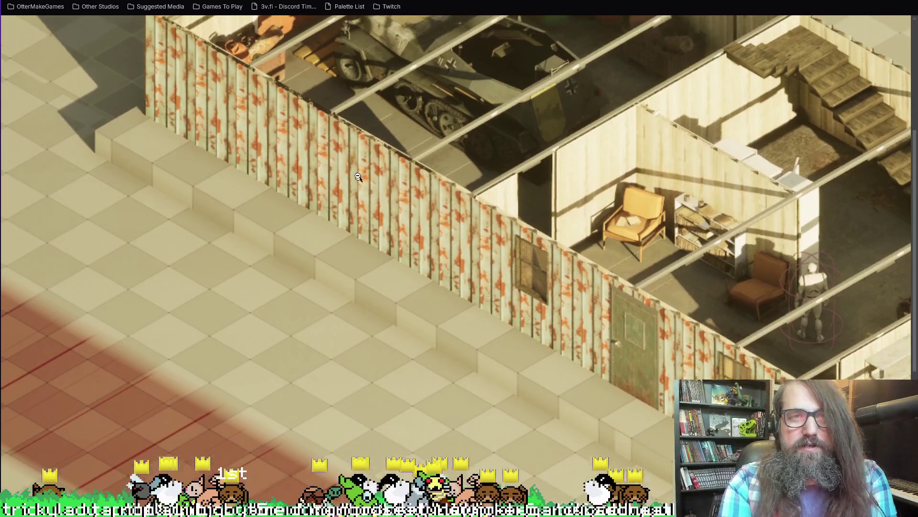
scroll(601, 310, "down", 3)
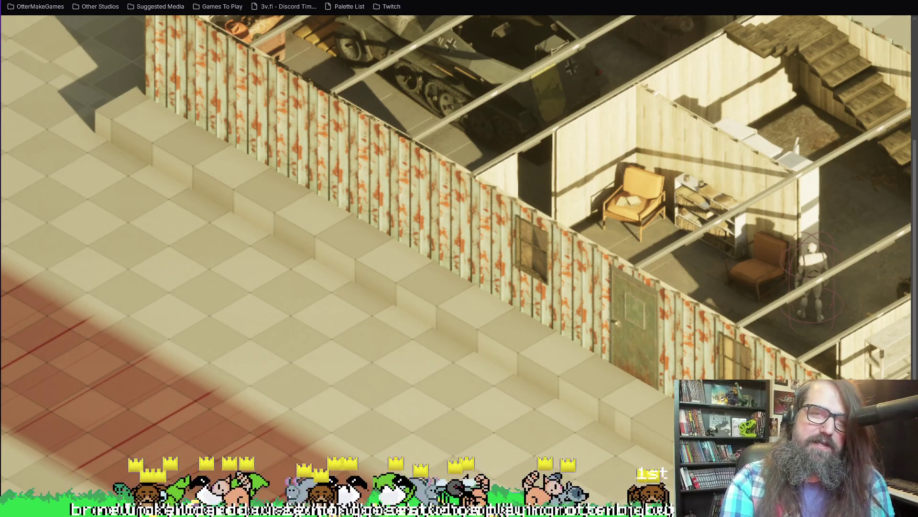
scroll(526, 165, "down", 2)
scroll(551, 261, "up", 2)
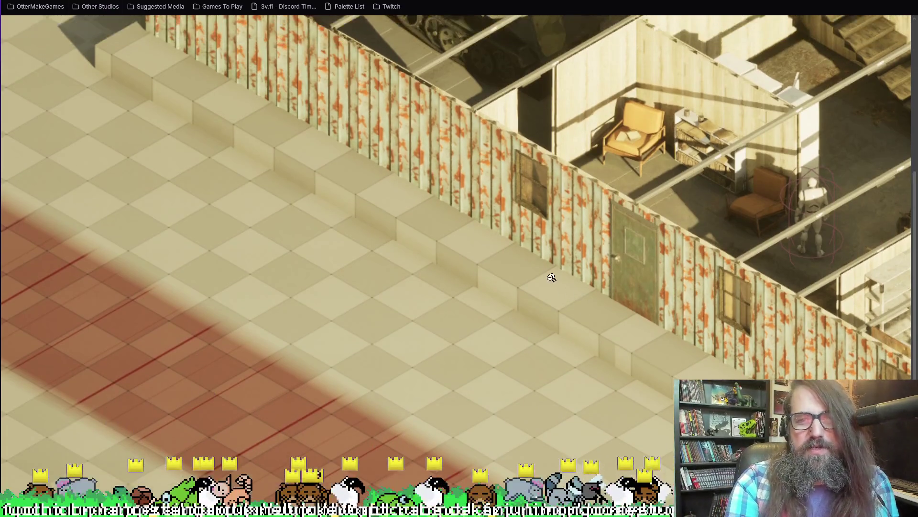
scroll(344, 240, "up", 2)
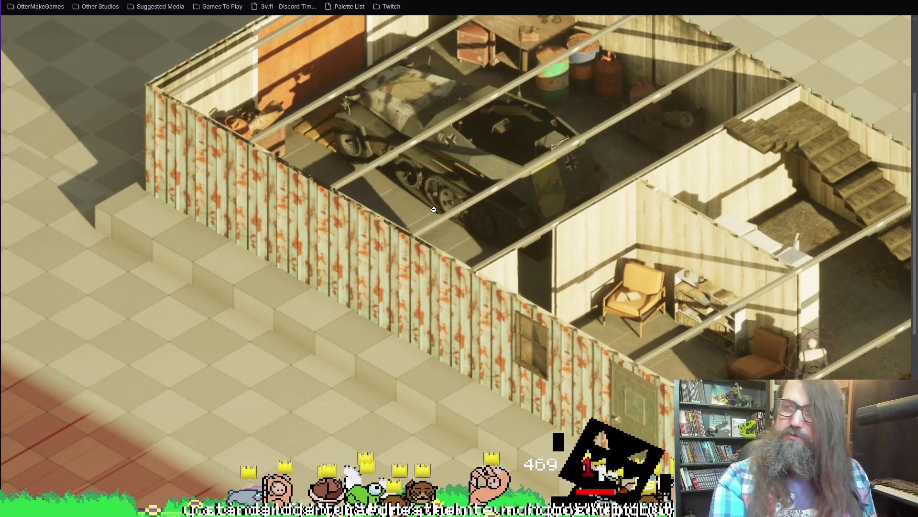
scroll(434, 210, "right", 6)
scroll(436, 221, "right", 5)
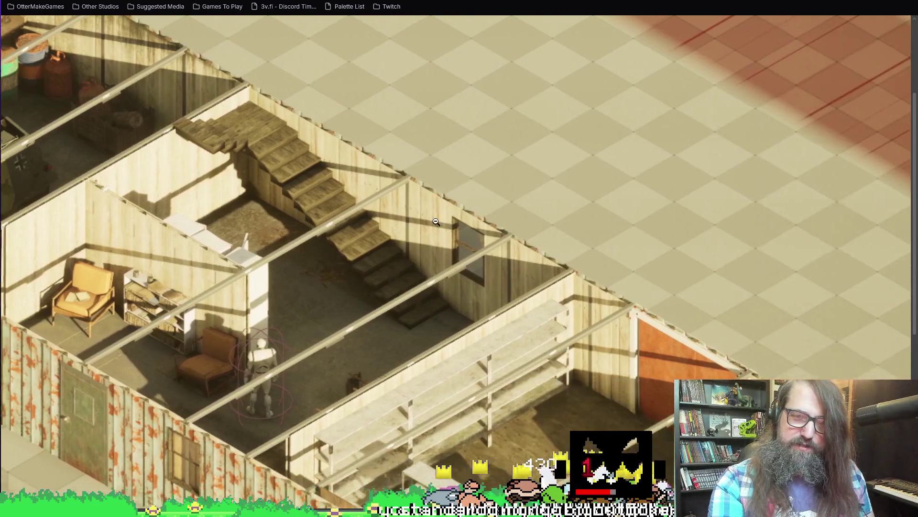
scroll(445, 196, "down", 3)
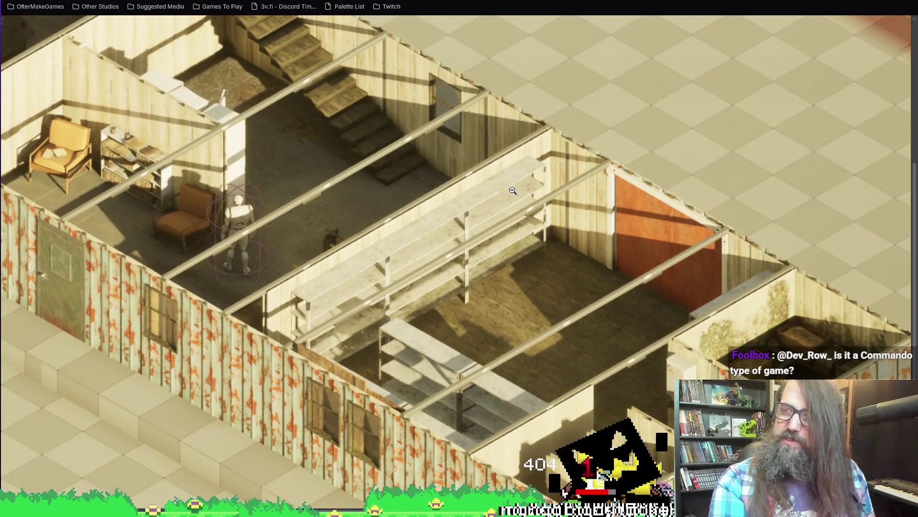
scroll(563, 253, "down", 2)
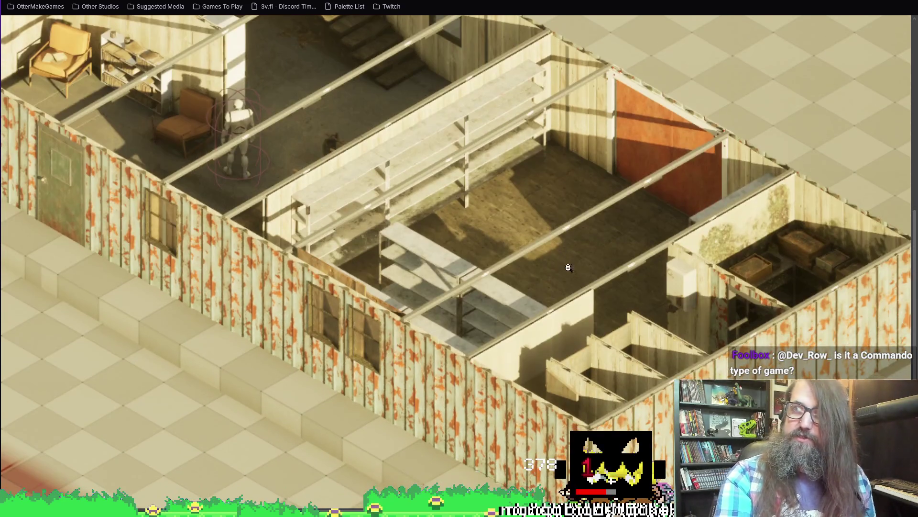
scroll(561, 182, "down", 2)
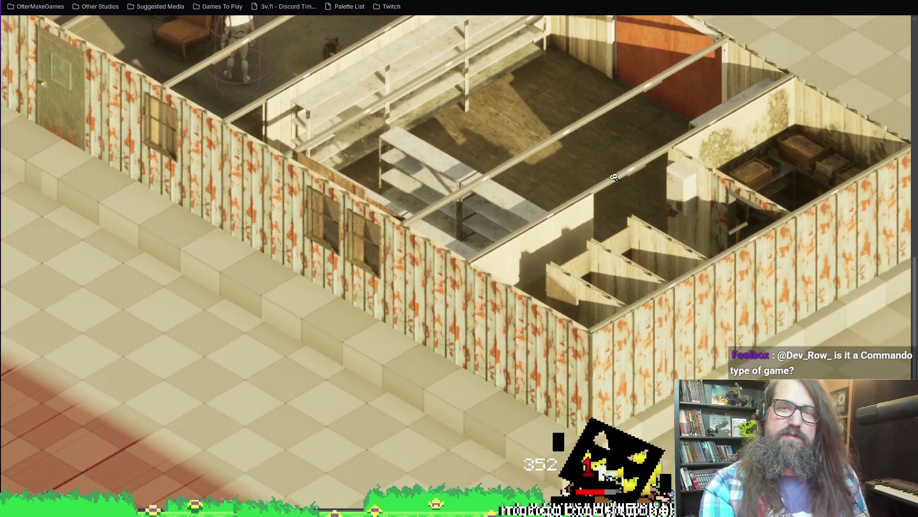
scroll(627, 208, "up", 3)
scroll(486, 167, "up", 1)
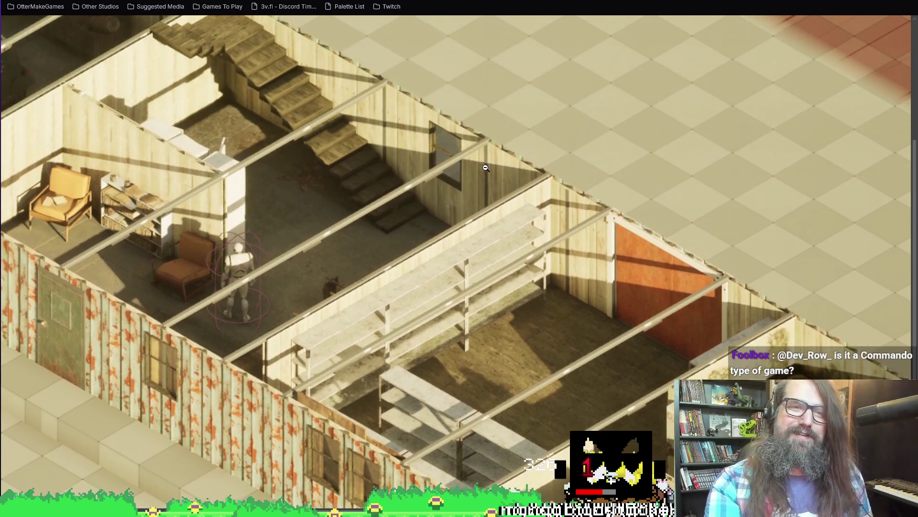
Step: Pan across the rest of the house, bringing the tank room and stairs into view
scroll(493, 221, "left", 1)
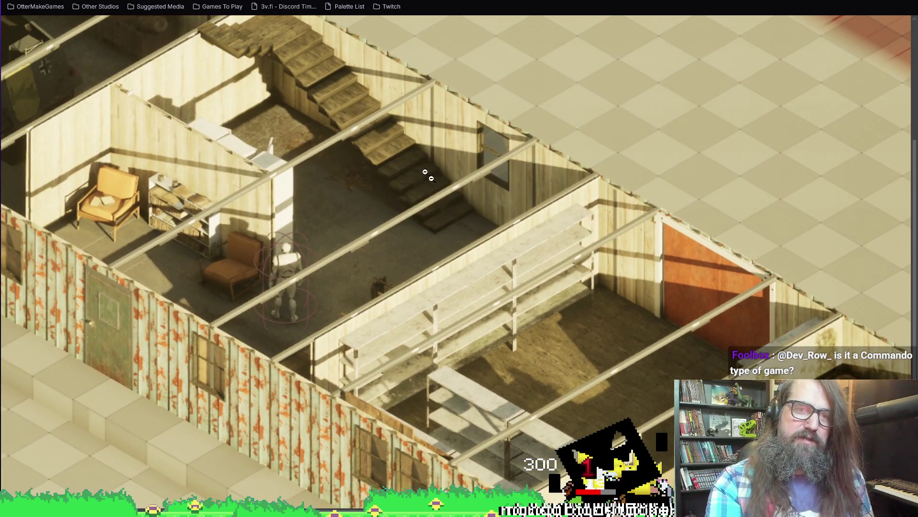
scroll(198, 67, "left", 2)
scroll(433, 230, "up", 2)
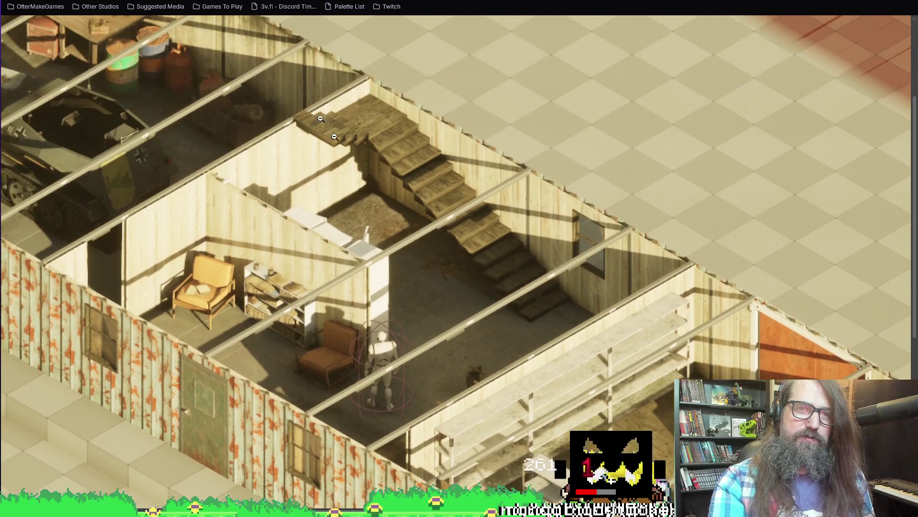
scroll(328, 208, "down", 5)
scroll(467, 303, "right", 4)
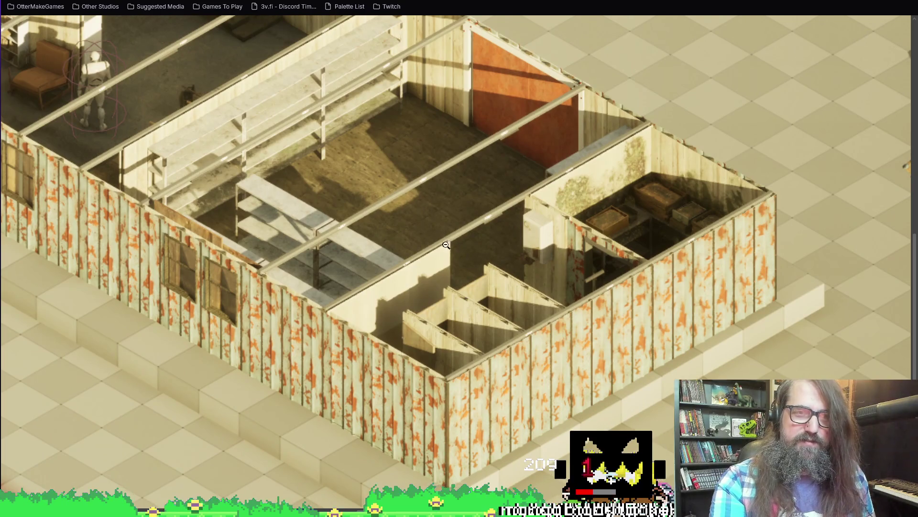
scroll(456, 214, "left", 6)
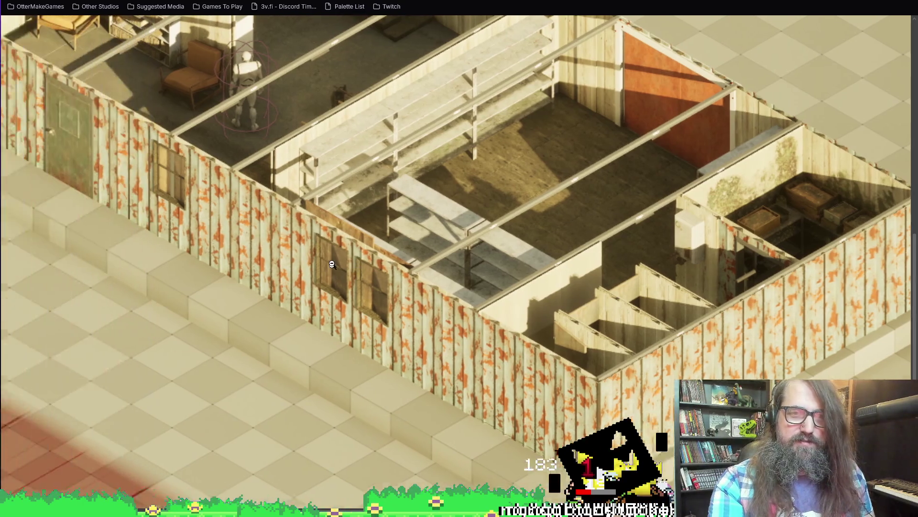
scroll(349, 287, "down", 1)
scroll(352, 348, "up", 1)
scroll(380, 267, "down", 1)
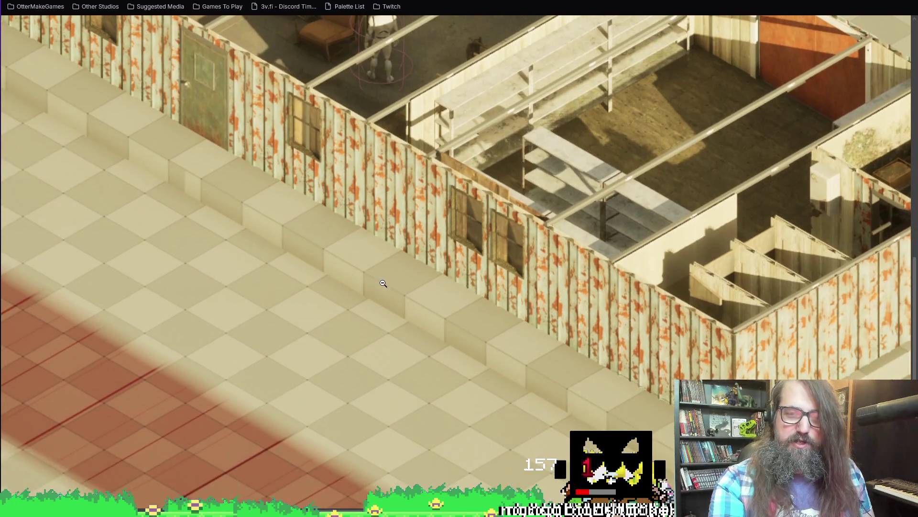
scroll(382, 276, "right", 4)
scroll(446, 272, "left", 2)
scroll(382, 239, "up", 3)
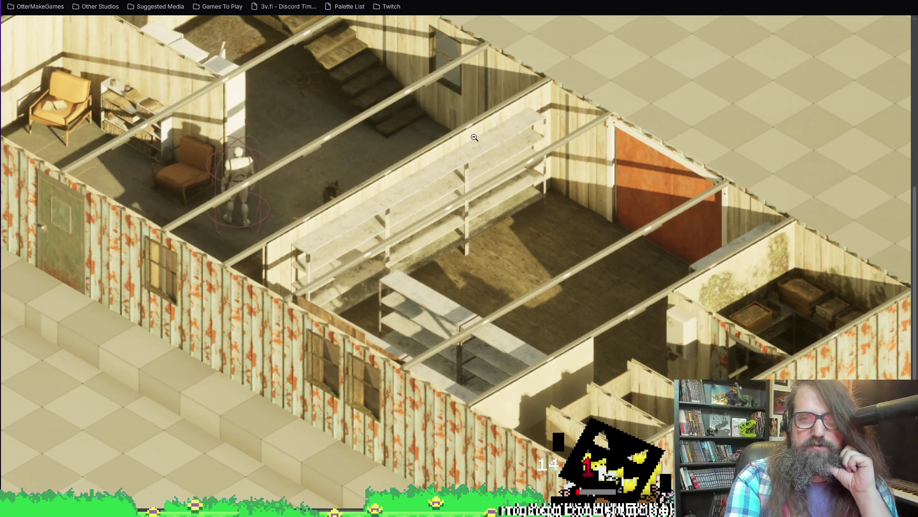
key("w")
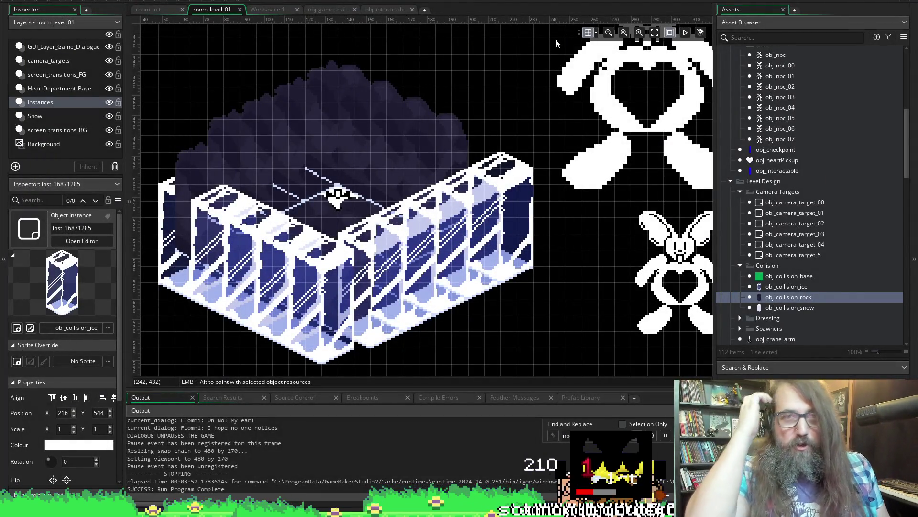
scroll(486, 169, "down", 4)
scroll(488, 168, "up", 3)
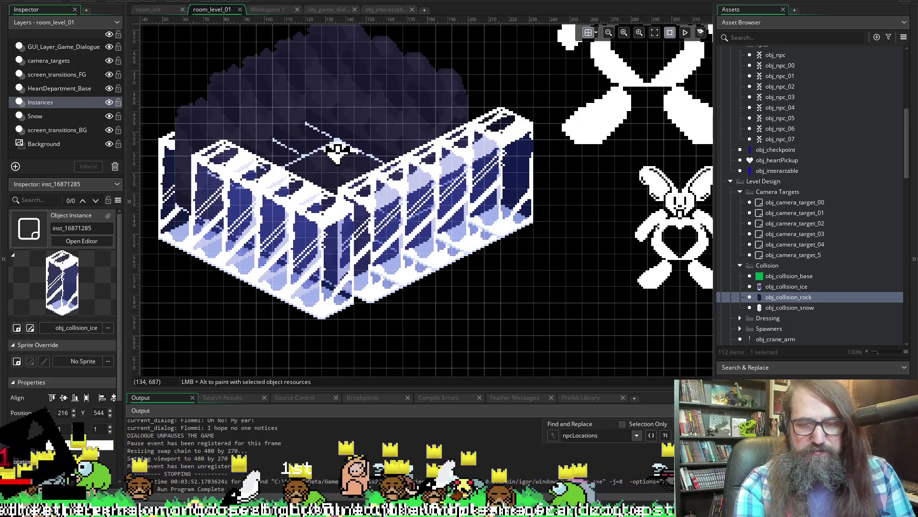
mouse_move(353, 508)
left_click(352, 466)
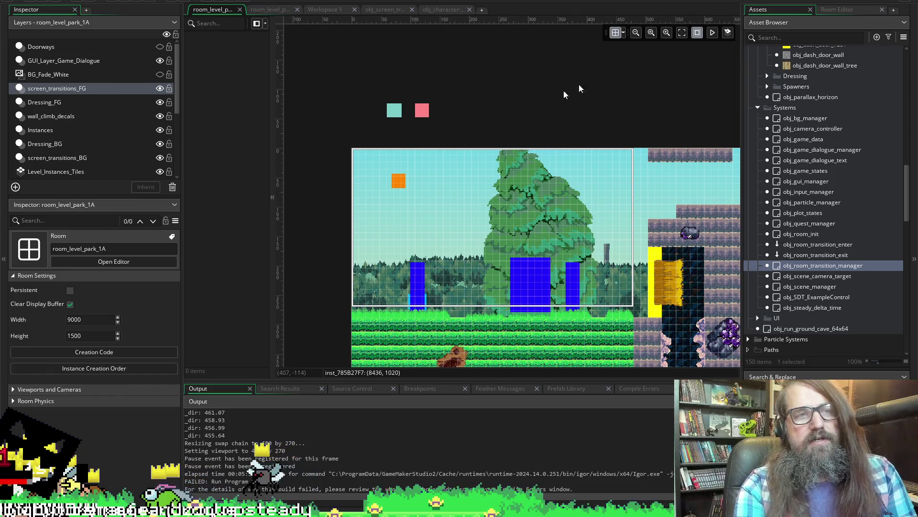
Step: Run the park project with F5, then request another run to raise the stop-first confirmation
key("F5")
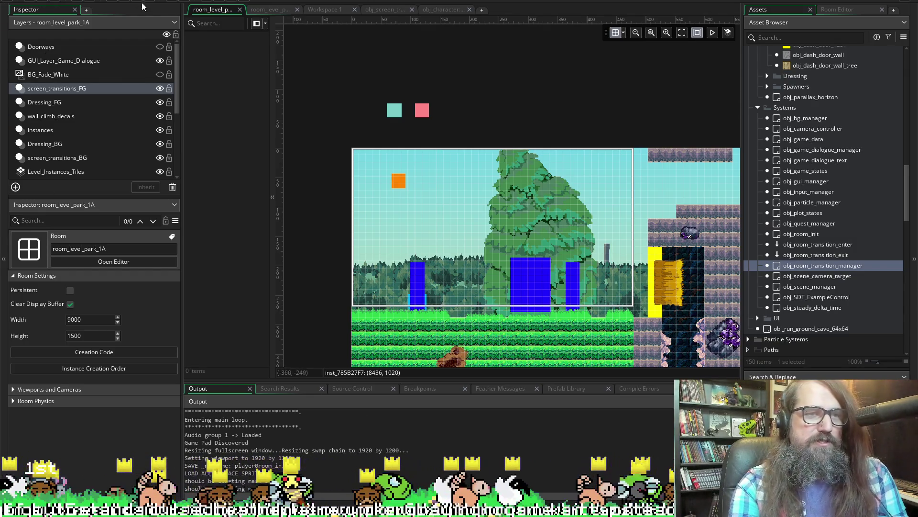
left_click(125, 2)
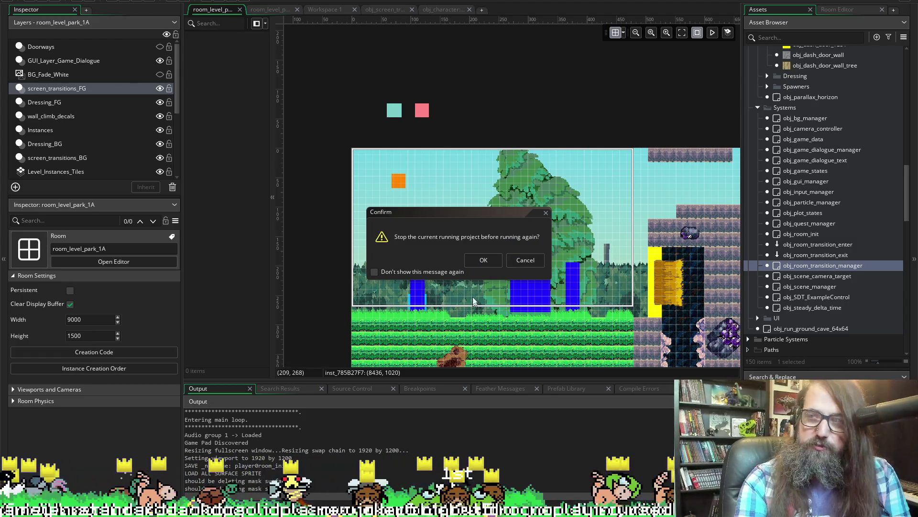
Step: Confirm stopping the current run so the game relaunches to the Marduk title menu
left_click(482, 260)
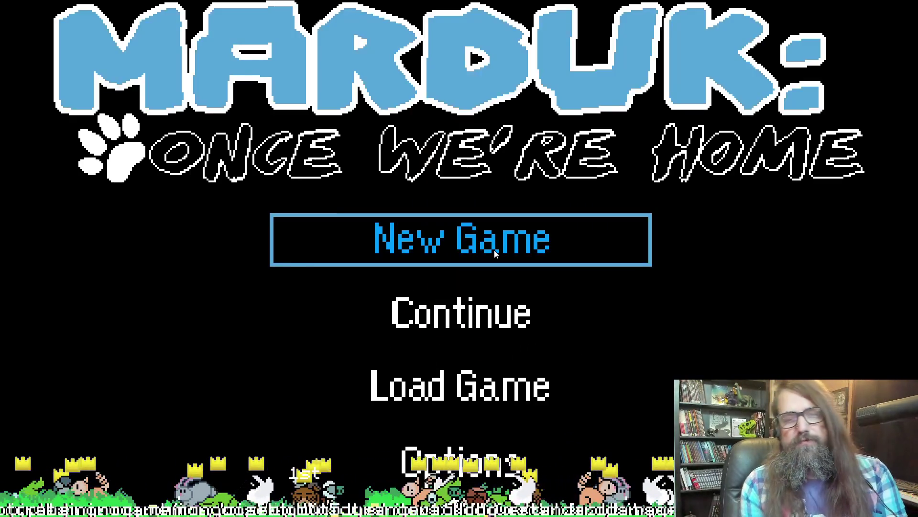
Step: Load the saved game via Continue, play the level, quit, and bring up the Items_Toolkit.png window
key("Down")
key("Return")
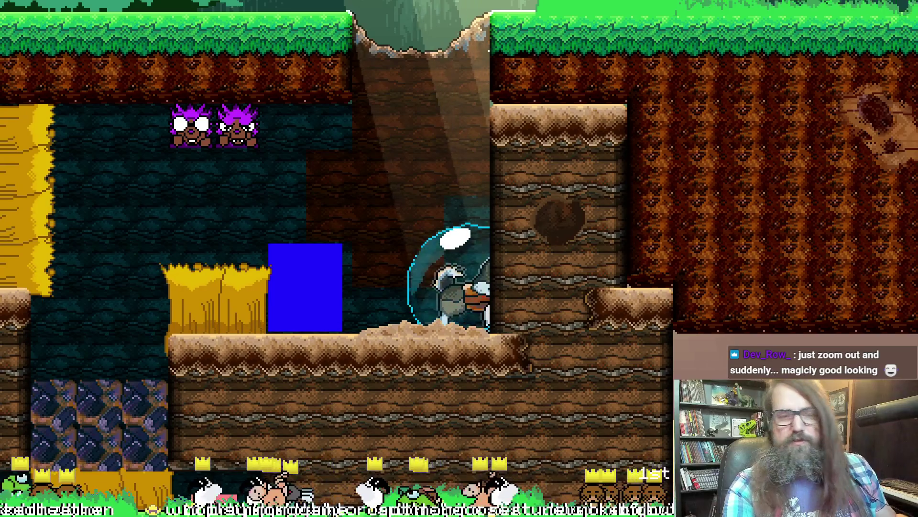
key("Escape")
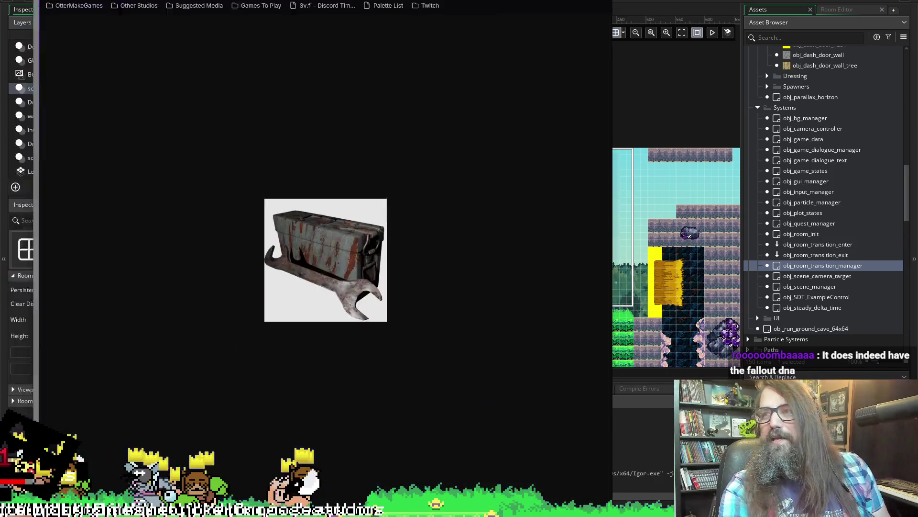
mouse_move(264, 0)
left_mouse_down()
mouse_move(286, 67)
mouse_move(304, 30)
mouse_move(361, 33)
left_mouse_up()
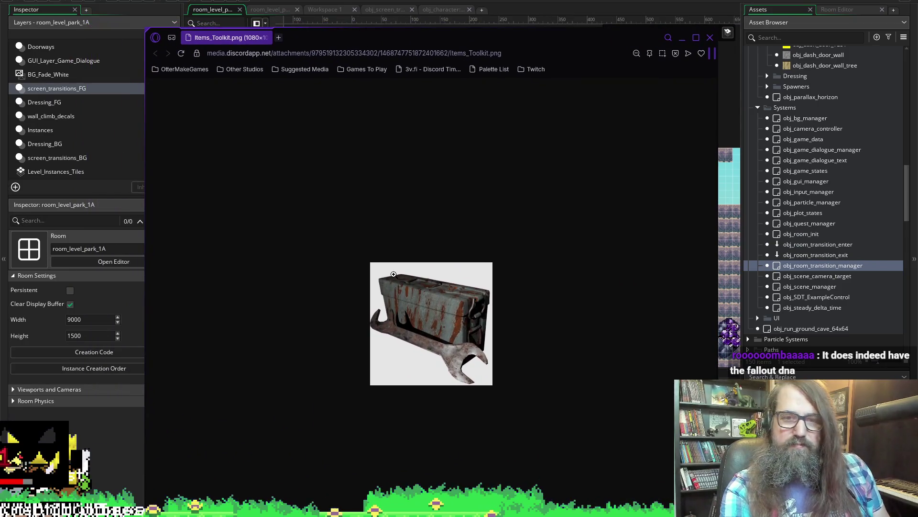
Step: Zoom in and out on the rusty toolbox in Items_Toolkit.png, then close the image
scroll(443, 326, "up", 6)
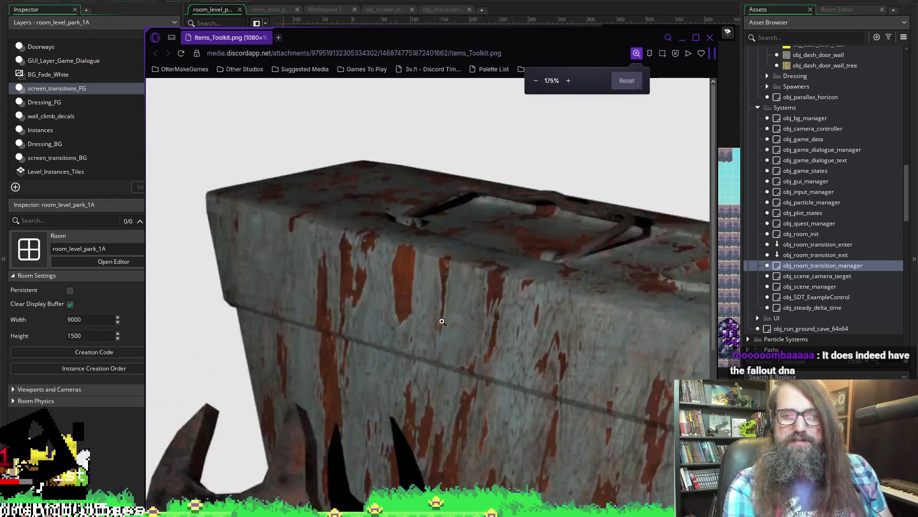
scroll(450, 326, "down", 3)
scroll(450, 326, "down", 4)
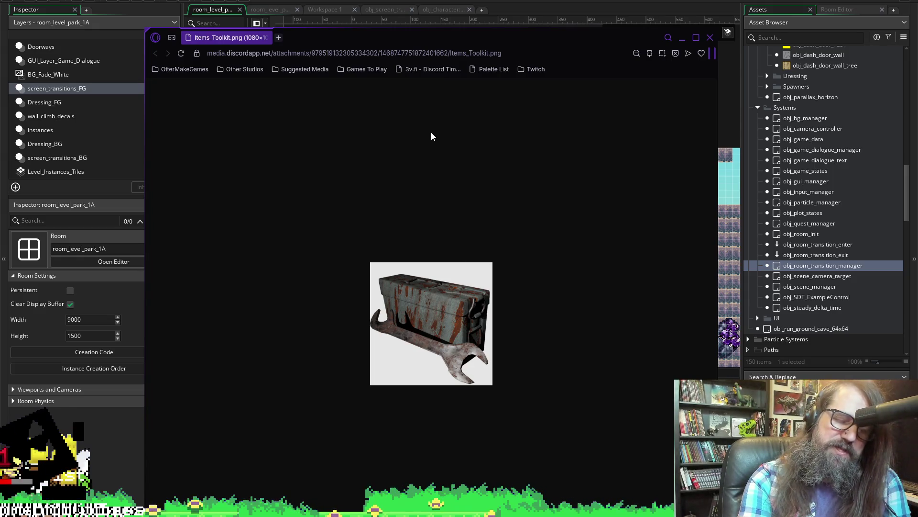
left_click(711, 39)
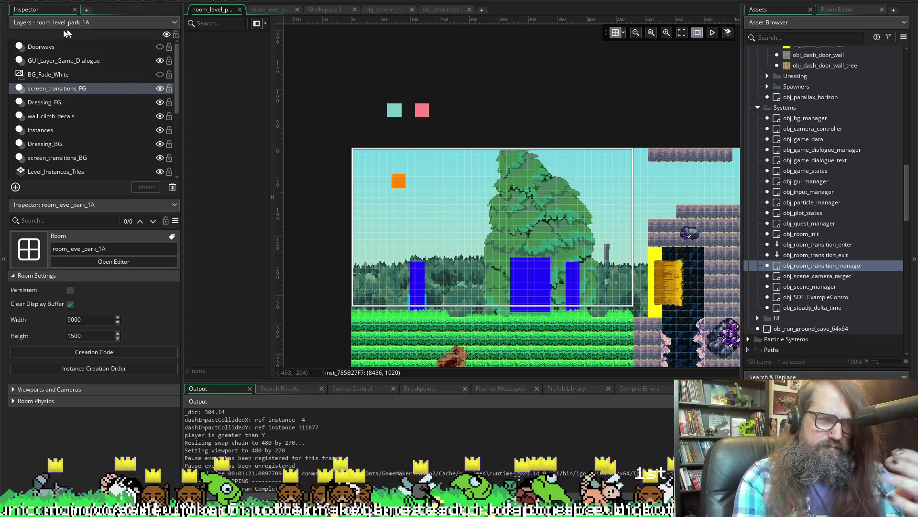
Step: Run a test build of the park project, then switch to the HaveAHeart project window
left_click(52, 0)
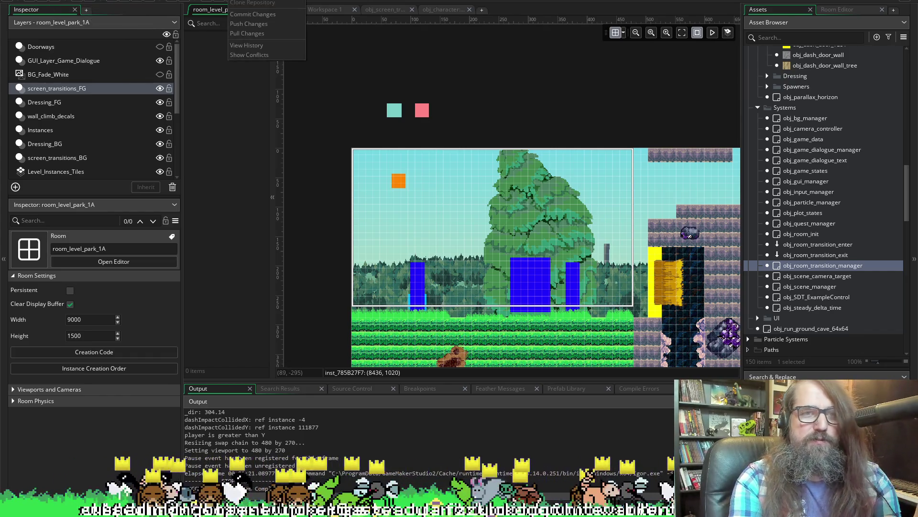
left_click(214, 109)
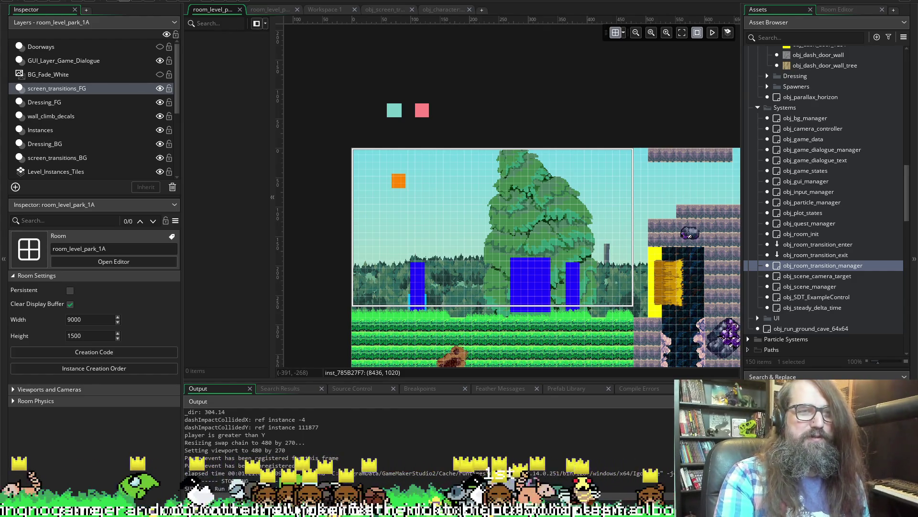
key("F5")
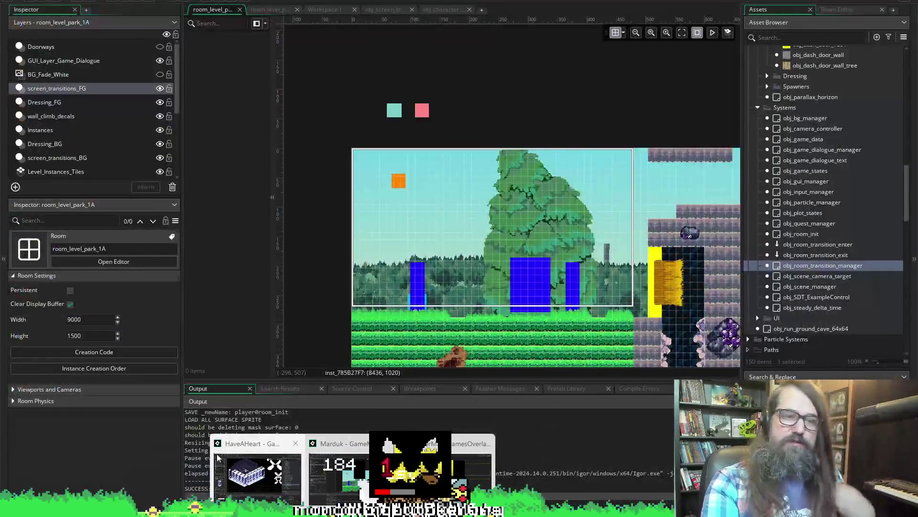
left_click(217, 458)
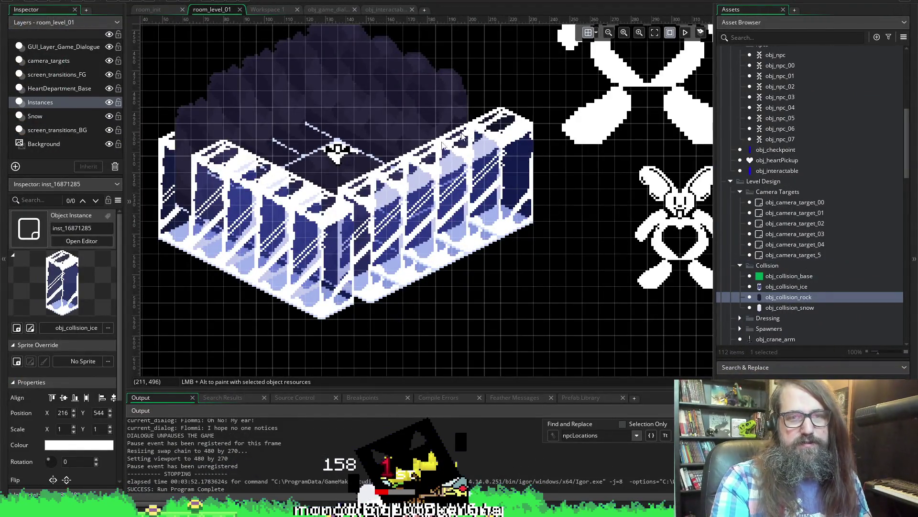
Step: Copy an ice block three times along the wall's front and delete the misplaced copy
scroll(444, 142, "left", 5)
scroll(419, 165, "right", 7)
scroll(394, 188, "left", 4)
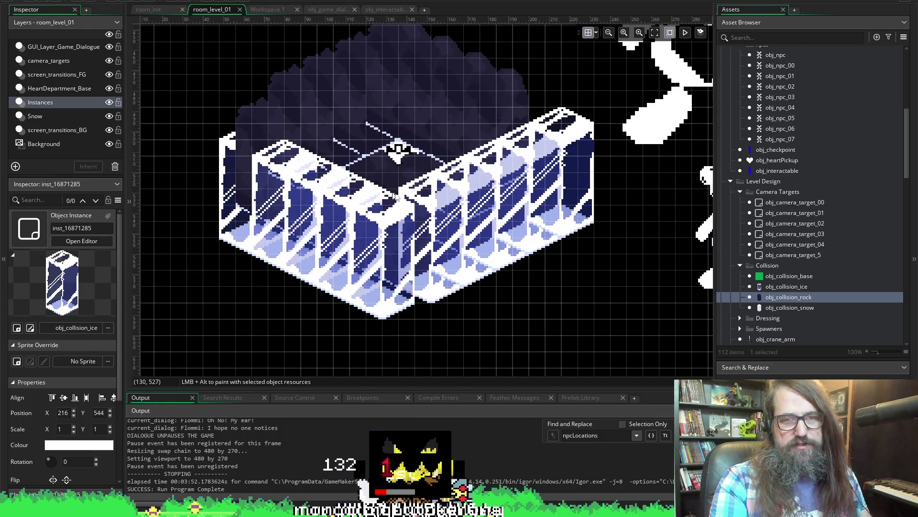
scroll(459, 239, "up", 3)
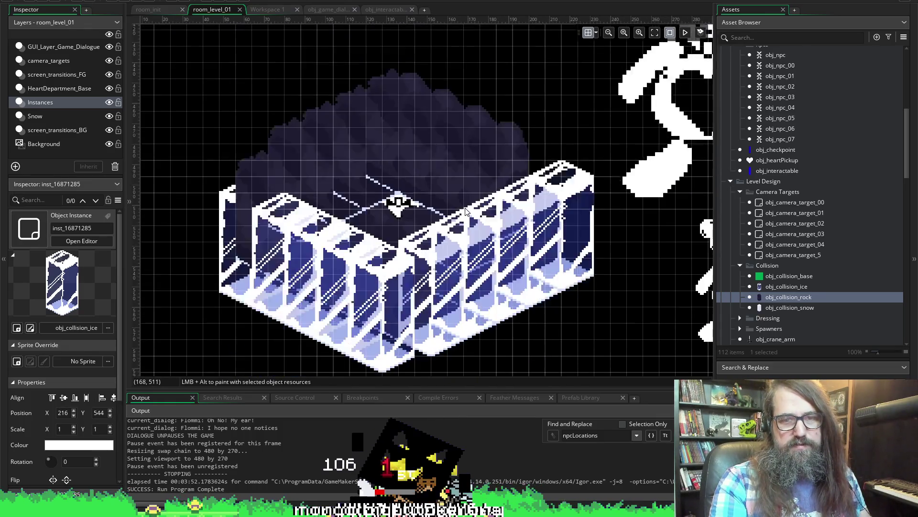
scroll(447, 292, "down", 3)
left_click(523, 252)
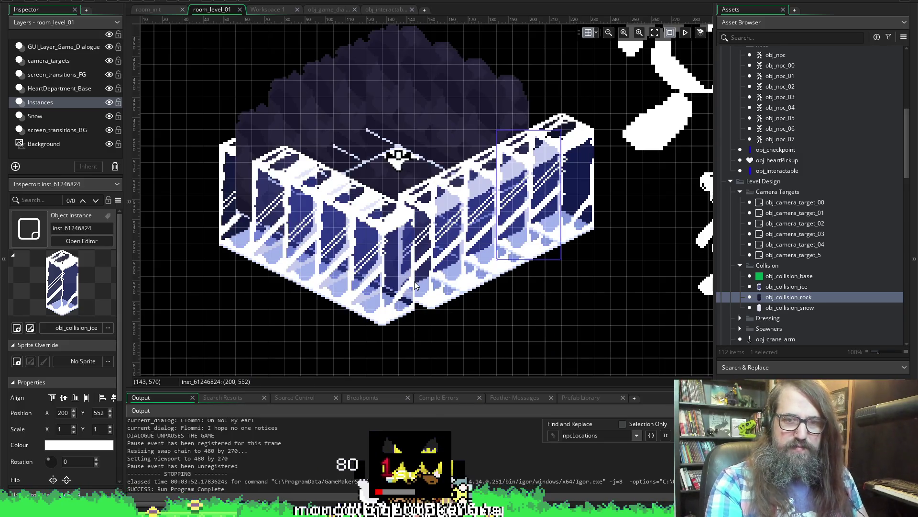
key("ctrl+v")
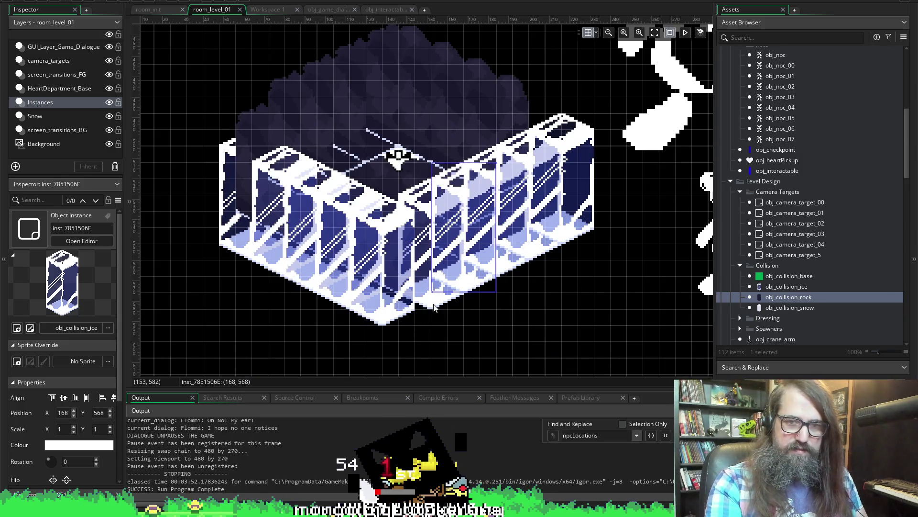
key("ctrl+v")
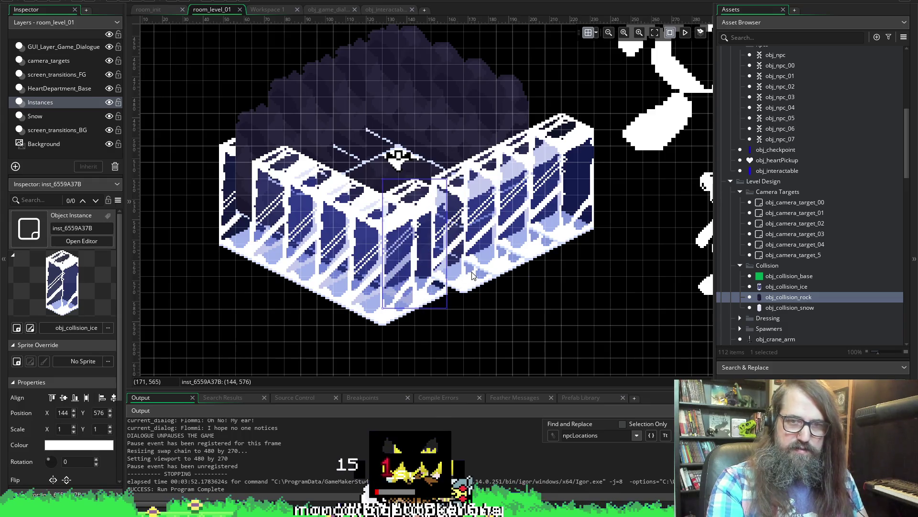
key("ctrl+v")
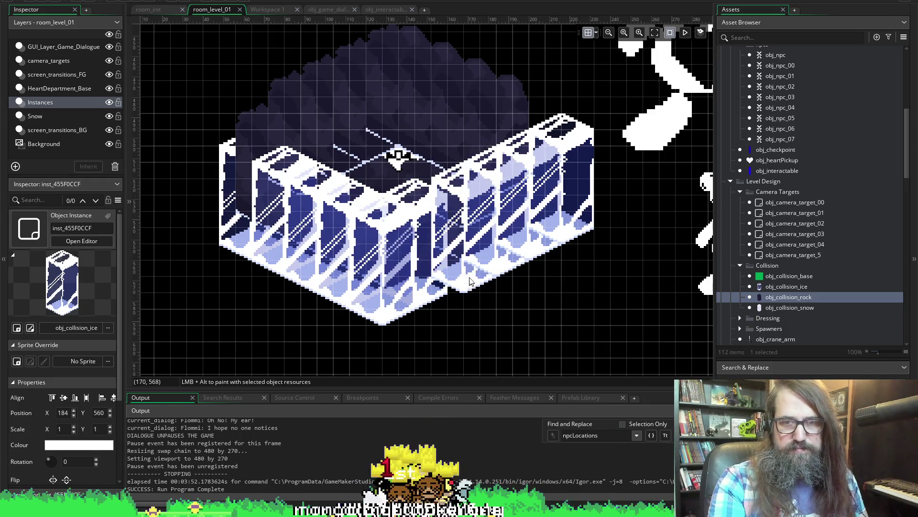
key("Delete")
Step: Box-select four ice blocks and drop an obj_collision_snow block at the wall's left end
left_click(457, 279)
mouse_move(628, 227)
left_mouse_down()
mouse_move(503, 283)
mouse_move(510, 281)
mouse_move(505, 257)
left_mouse_up()
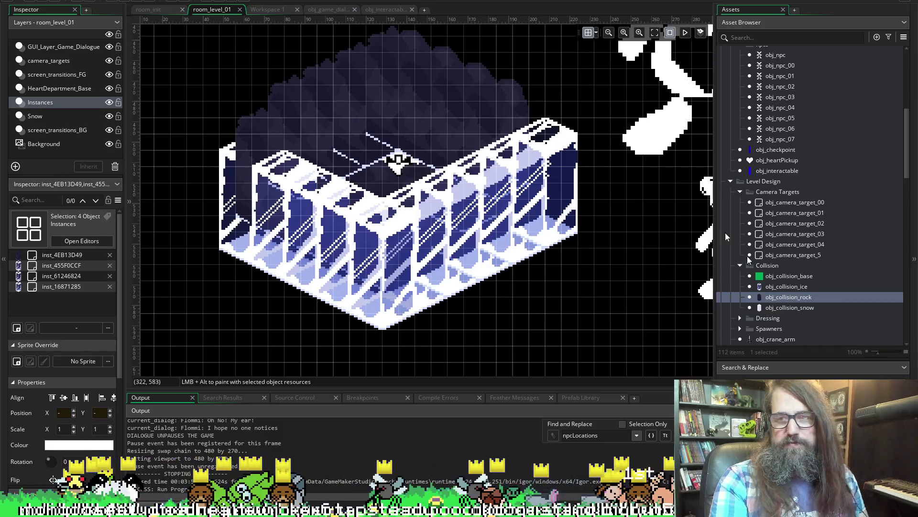
mouse_move(790, 307)
left_mouse_down()
mouse_move(718, 287)
mouse_move(209, 273)
mouse_move(217, 254)
left_mouse_up()
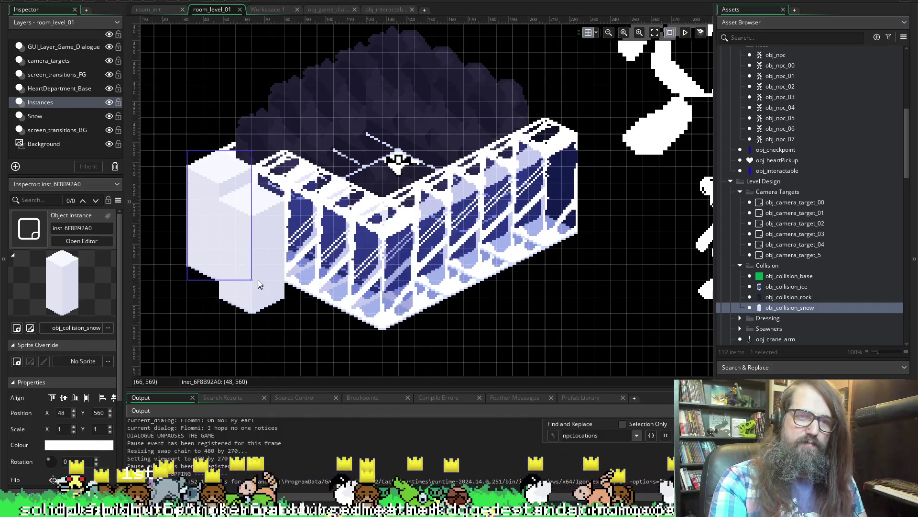
Step: Extend the row with more snow blocks beside the first, removing the extra last one
left_click(258, 282, "alt")
left_click(286, 302, "alt")
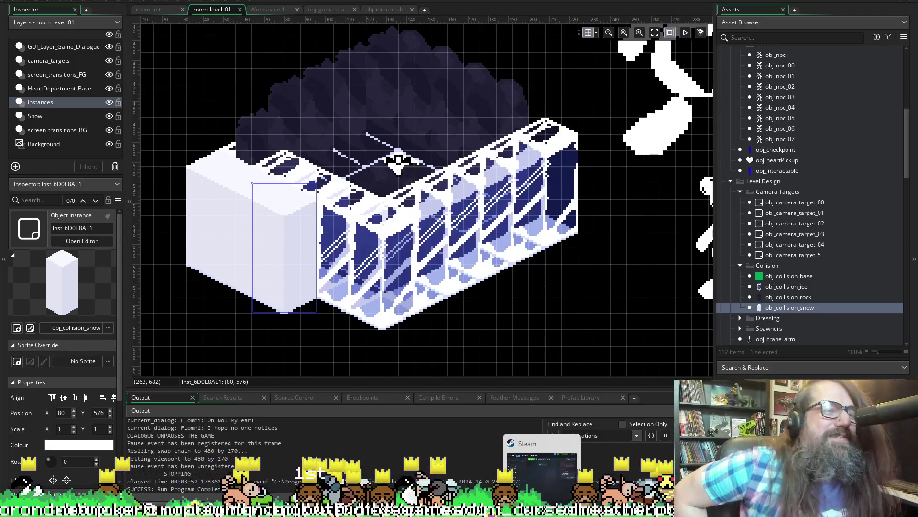
key("ctrl+v")
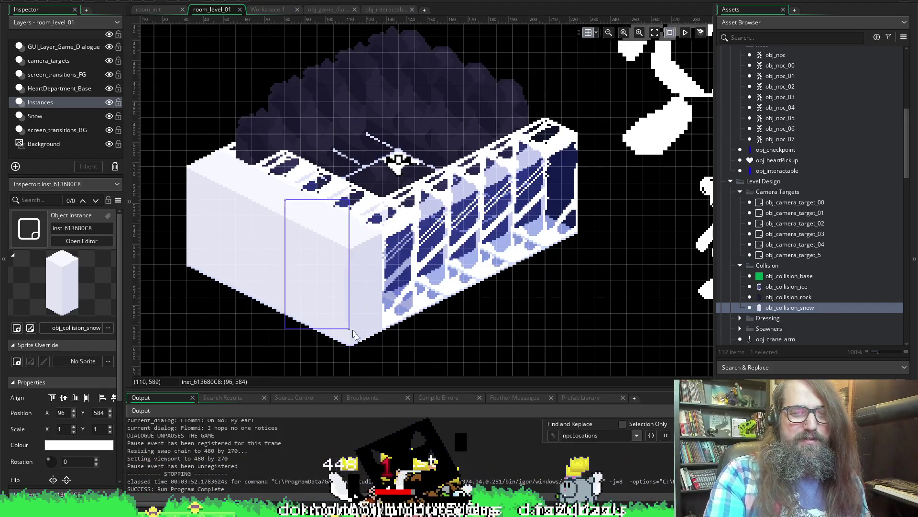
key("ctrl+v")
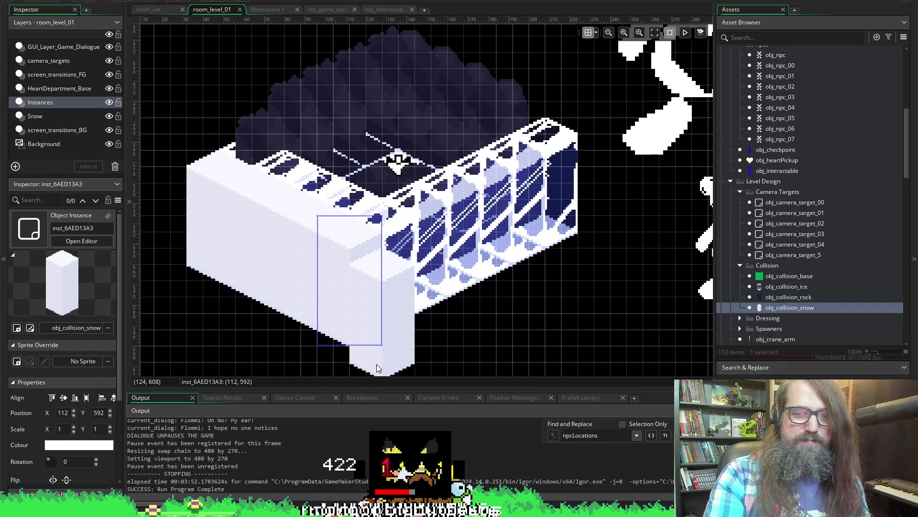
key("ctrl+v")
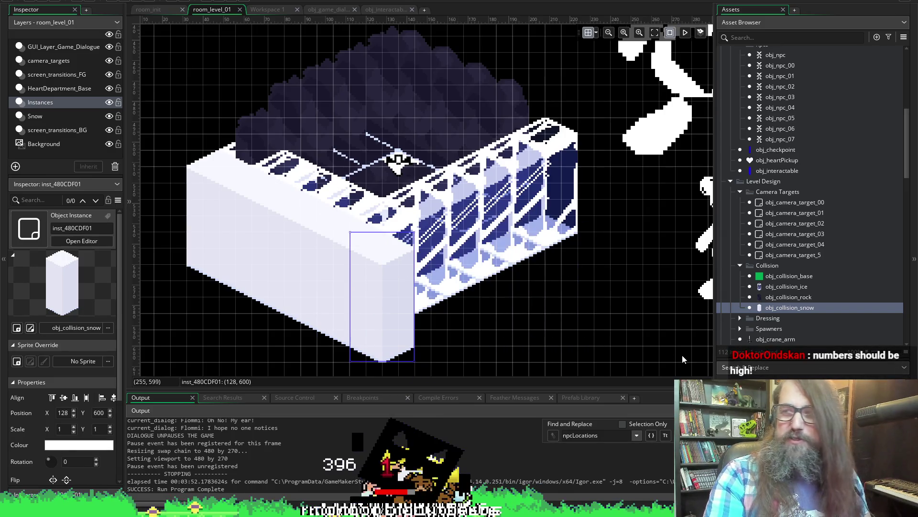
key("Delete")
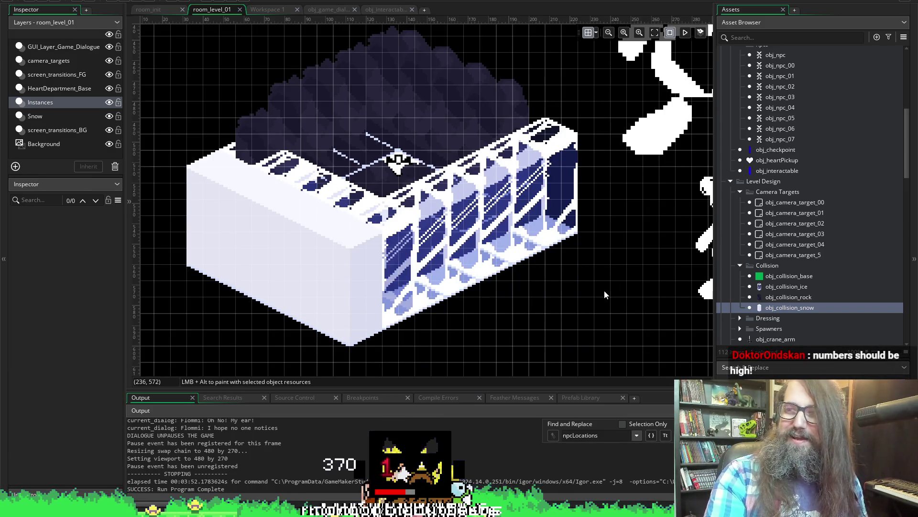
Step: Paste snow pillars against the ice wall, stepping down-left to the front corner
key("ctrl+v")
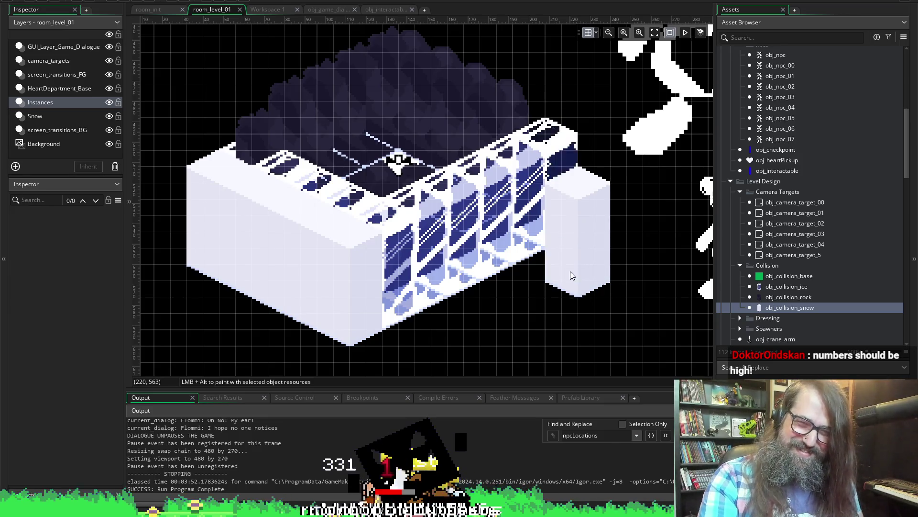
left_click_drag(575, 250, 541, 258)
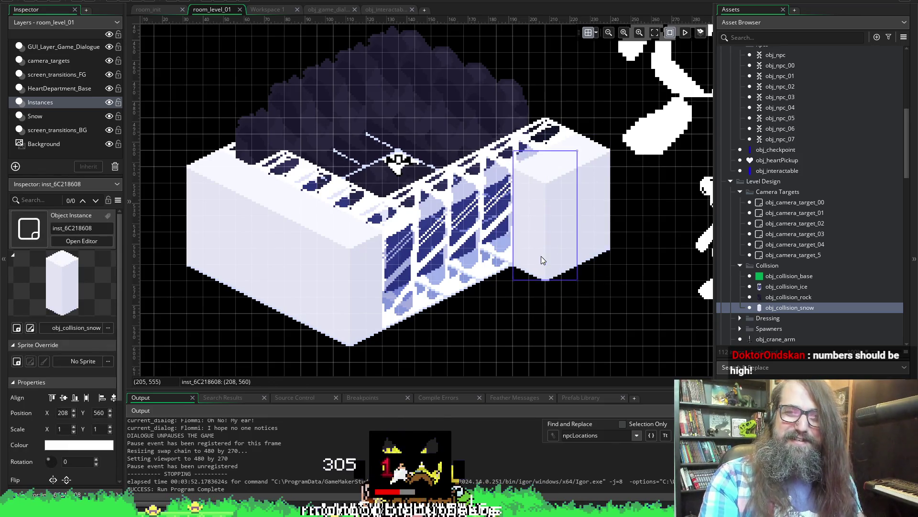
key("ctrl+v")
mouse_move(483, 297)
left_mouse_down()
mouse_move(445, 317)
mouse_move(450, 312)
mouse_move(429, 330)
mouse_move(448, 331)
mouse_move(396, 371)
left_mouse_up()
key("ctrl+v")
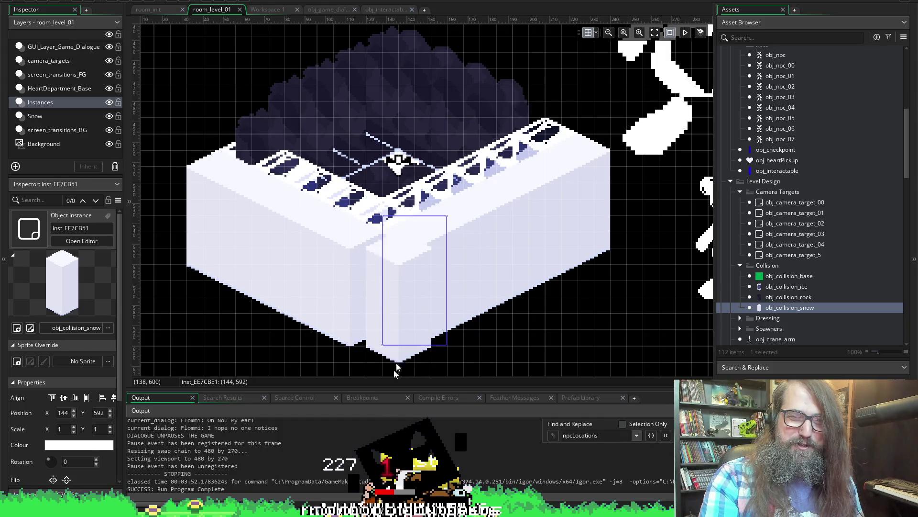
key("ctrl+v")
left_click(389, 345)
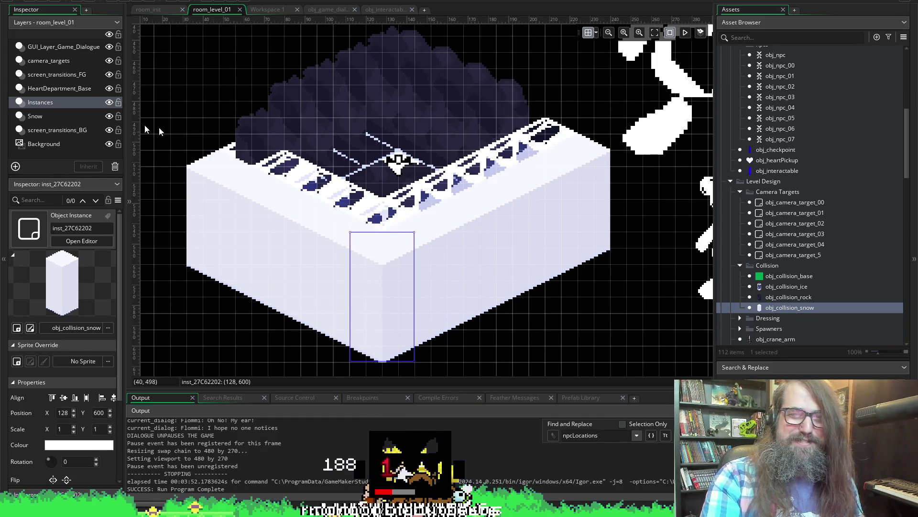
Step: Place six snow pillars from the wall's right end stepping down-left, then deselect all
scroll(441, 210, "down", 3)
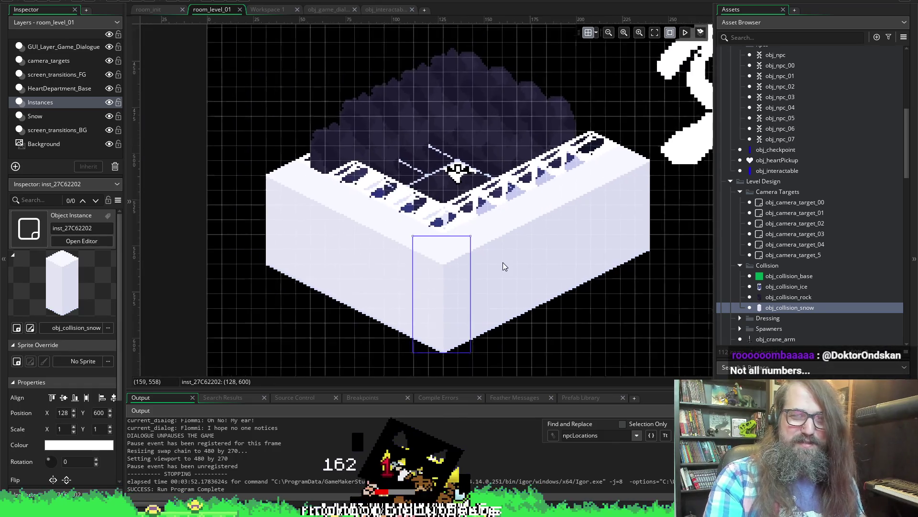
scroll(567, 272, "right", 2)
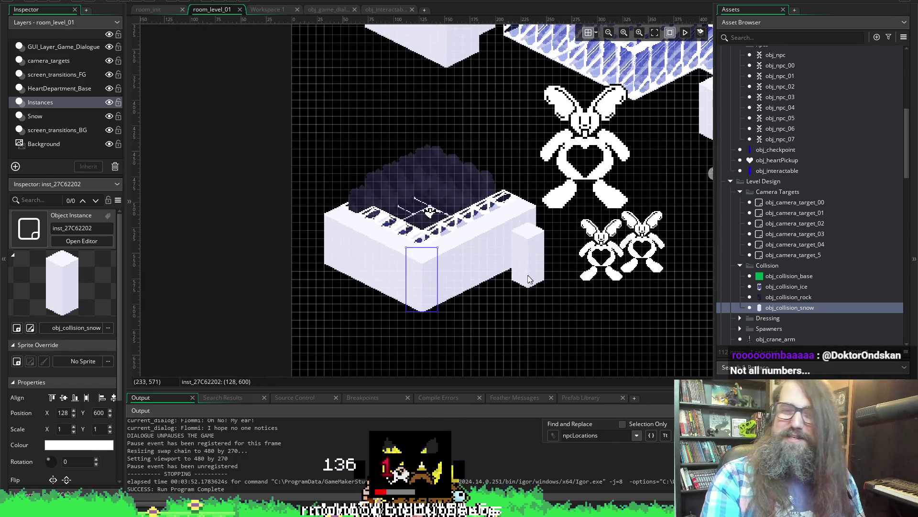
key("alt")
scroll(540, 281, "up", 3)
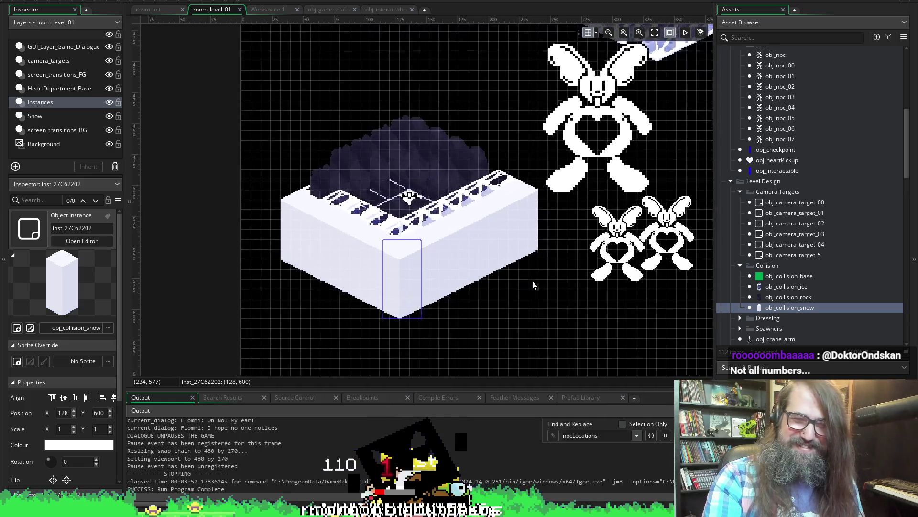
left_click(513, 270, "alt")
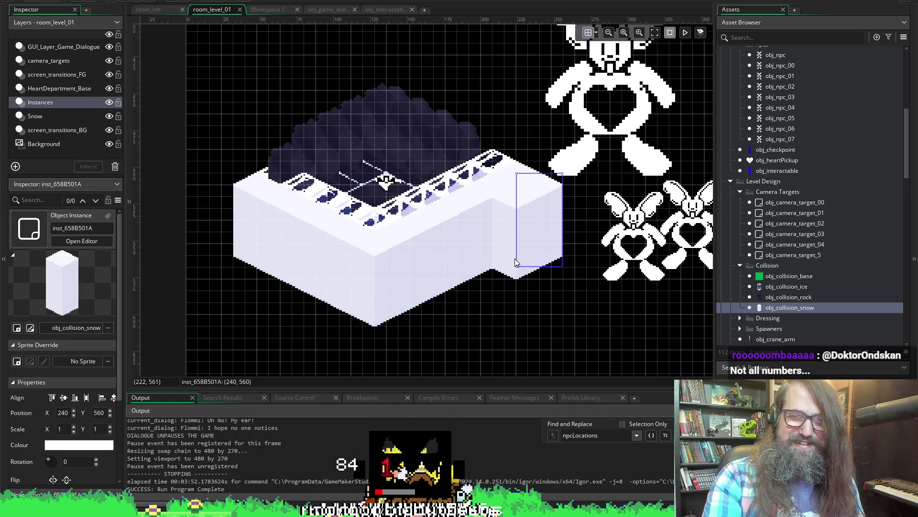
left_click(492, 277, "alt")
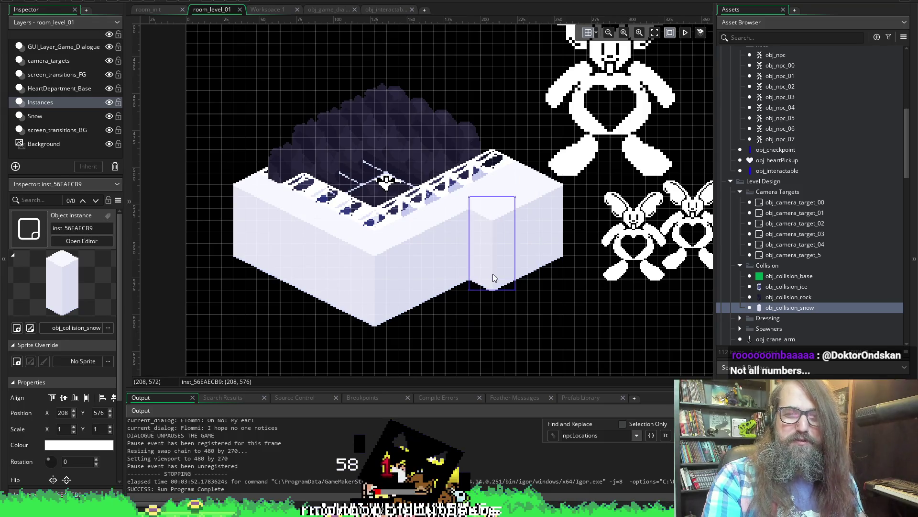
left_click(469, 291, "alt")
left_click(450, 302, "alt")
left_click(425, 314, "alt")
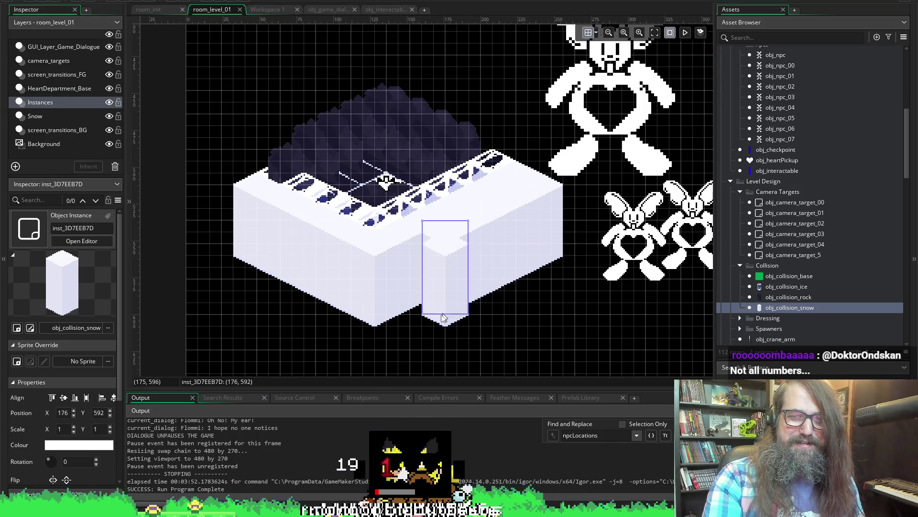
left_click(402, 326, "alt")
scroll(402, 325, "up", 2)
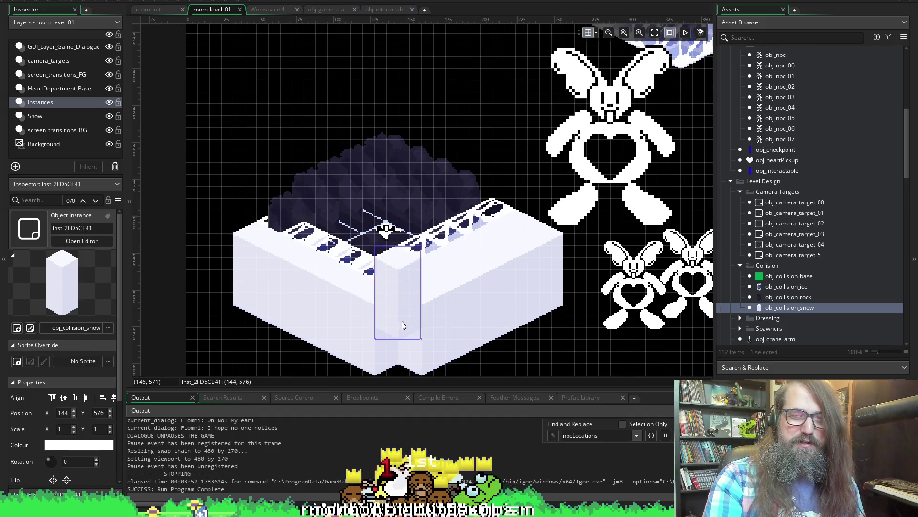
left_click(511, 333)
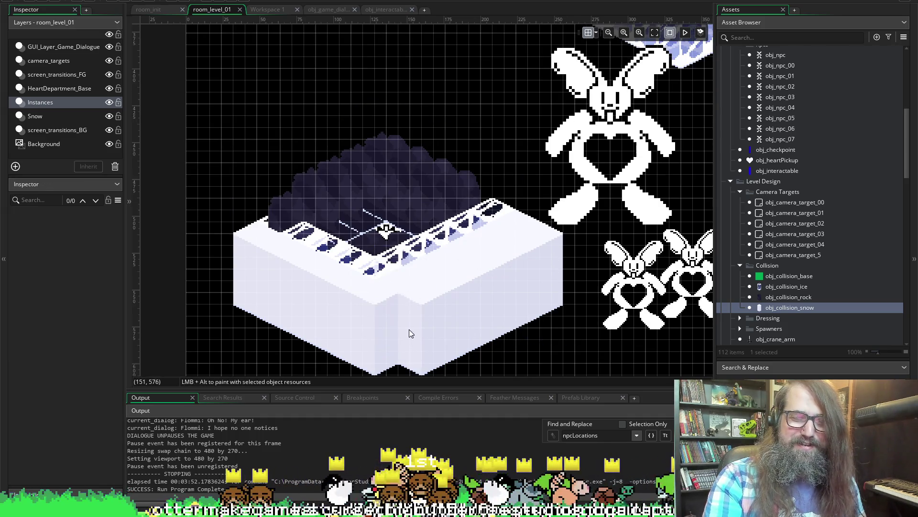
scroll(405, 336, "down", 4)
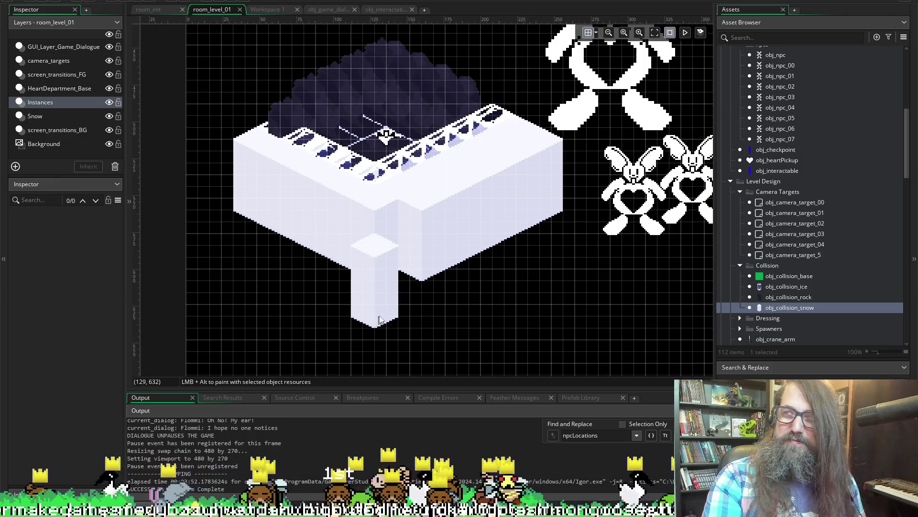
Step: Add snow pillars at the block's front corner and along its right edge
left_click(397, 279)
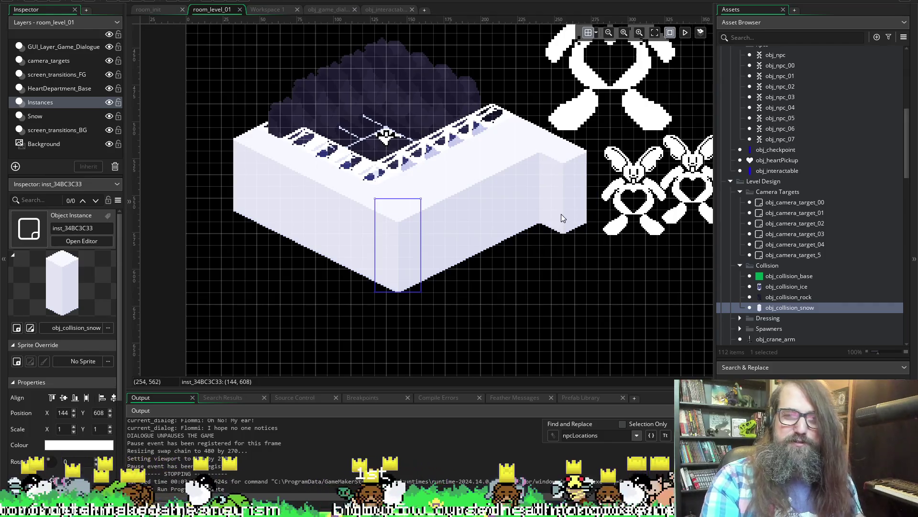
left_click(559, 216)
left_click_drag(560, 216, 526, 243)
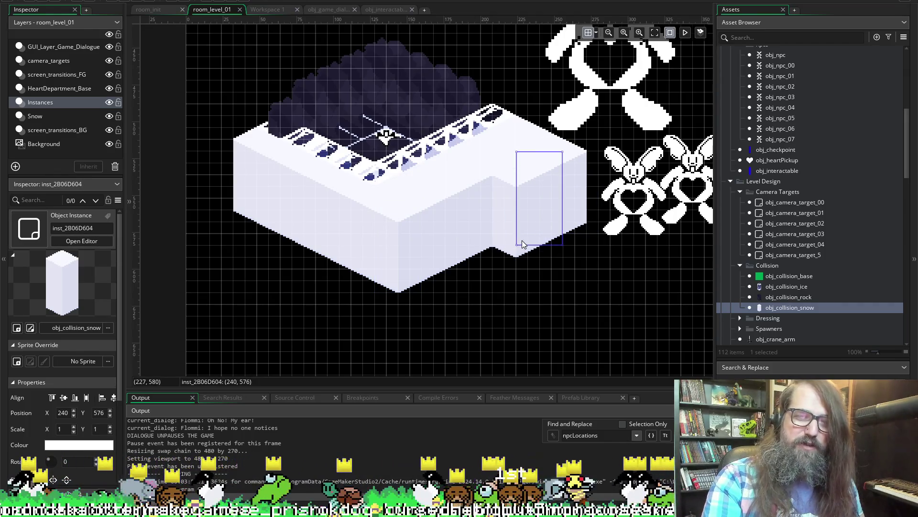
left_click(517, 251)
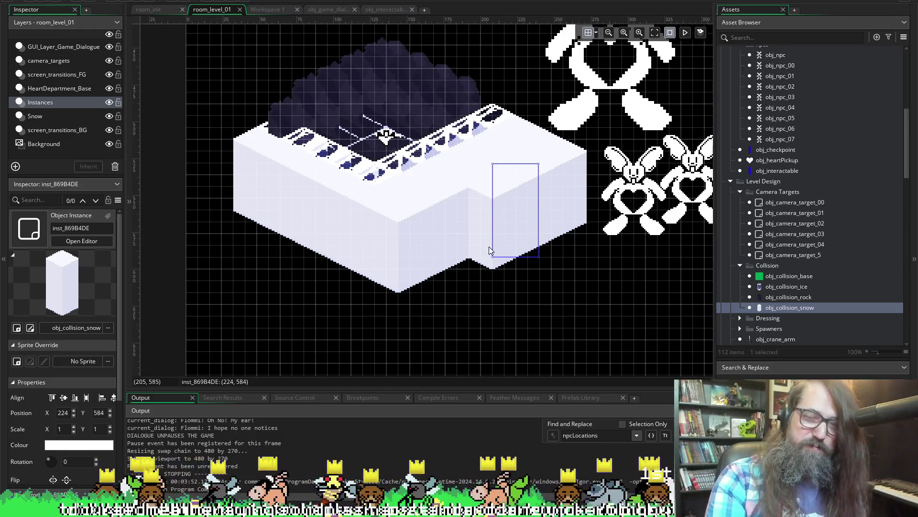
left_click(487, 261)
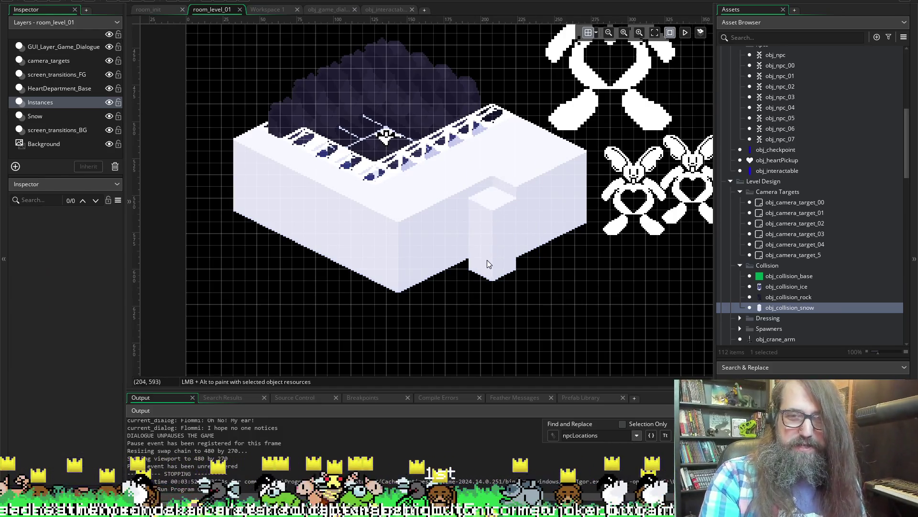
Step: Replace misplaced front pillars, closing the lower corner with a pillar at 160, 616
left_click(493, 254, "alt")
left_click_drag(493, 253, 463, 273)
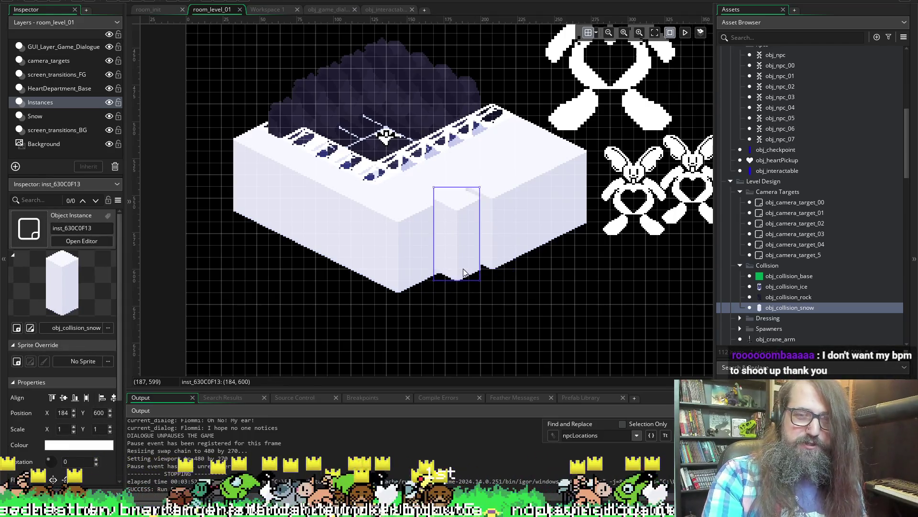
key("Delete")
left_click(465, 273, "alt")
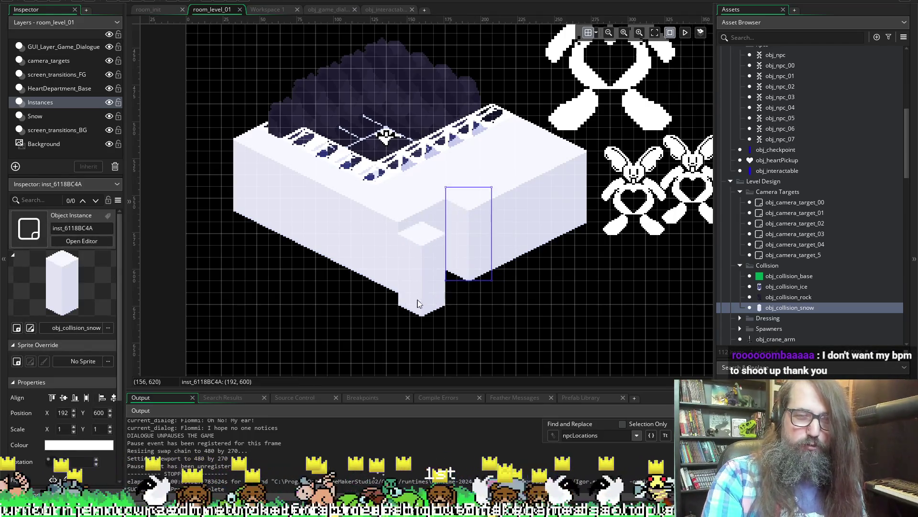
key("Delete")
left_click(440, 285, "alt")
left_click_drag(440, 285, 414, 286)
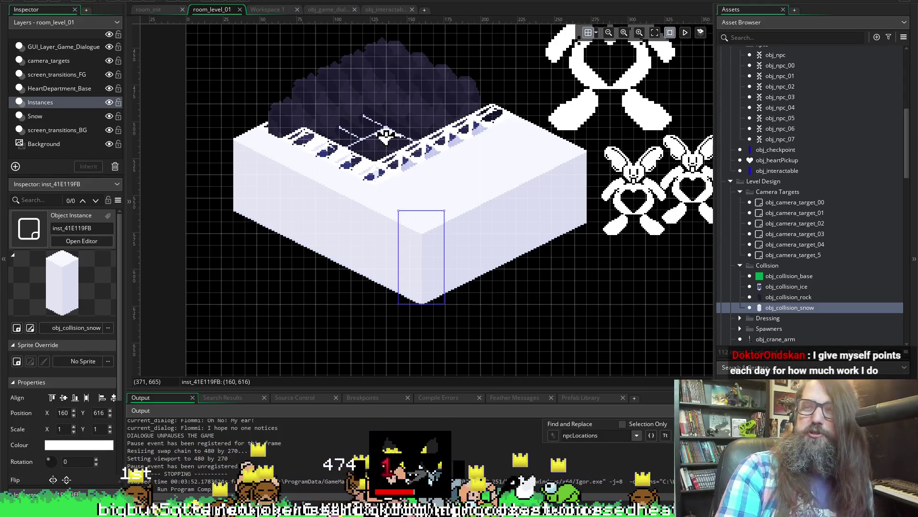
left_click(328, 9)
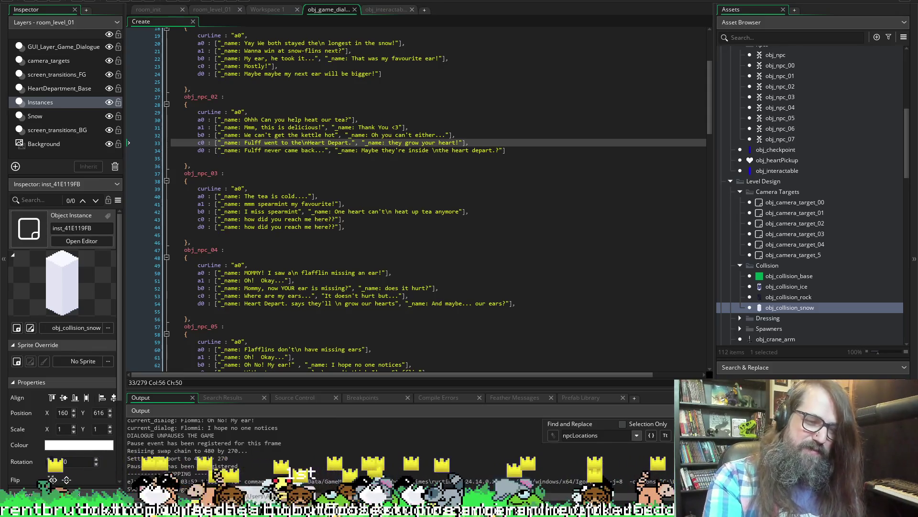
Step: Switch to HaveAHeartTodo.txt in Notepad++, scroll to its top, then view TODO.txt
key("alt+Tab")
scroll(312, 323, "up", 3)
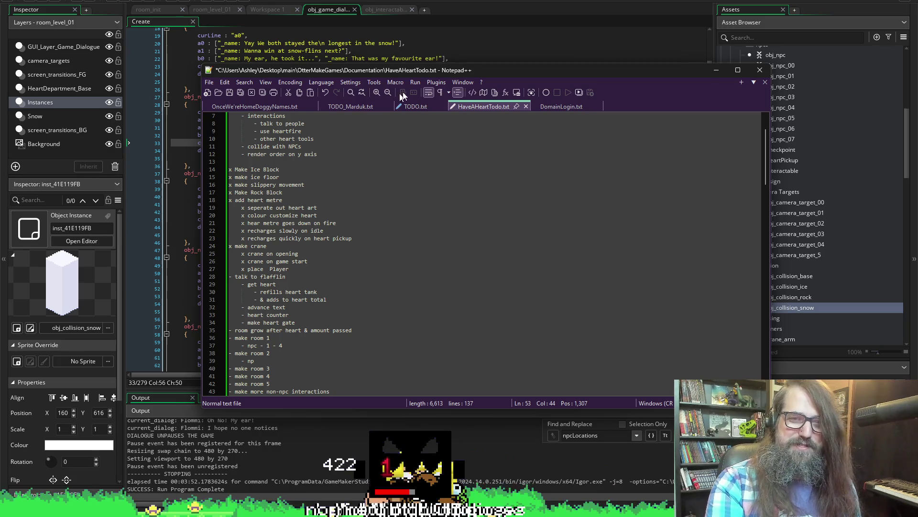
left_click(420, 107)
Step: Open the TODO_Marduk.txt tab and scroll up through its boss-attack and questline notes
scroll(307, 327, "down", 15)
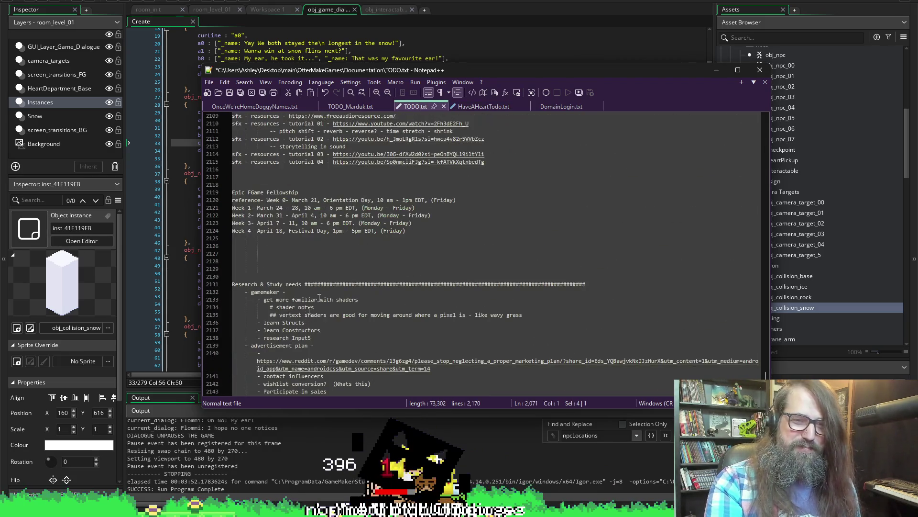
left_click(347, 104)
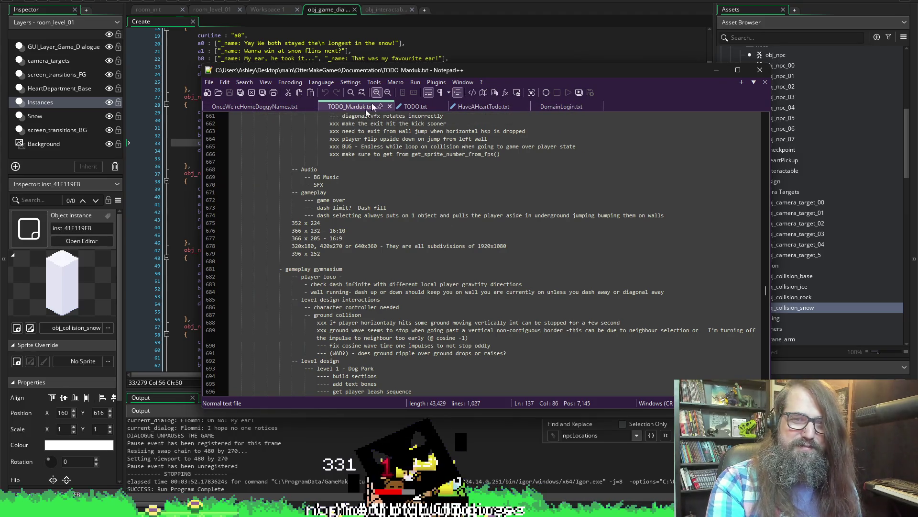
scroll(331, 142, "up", 20)
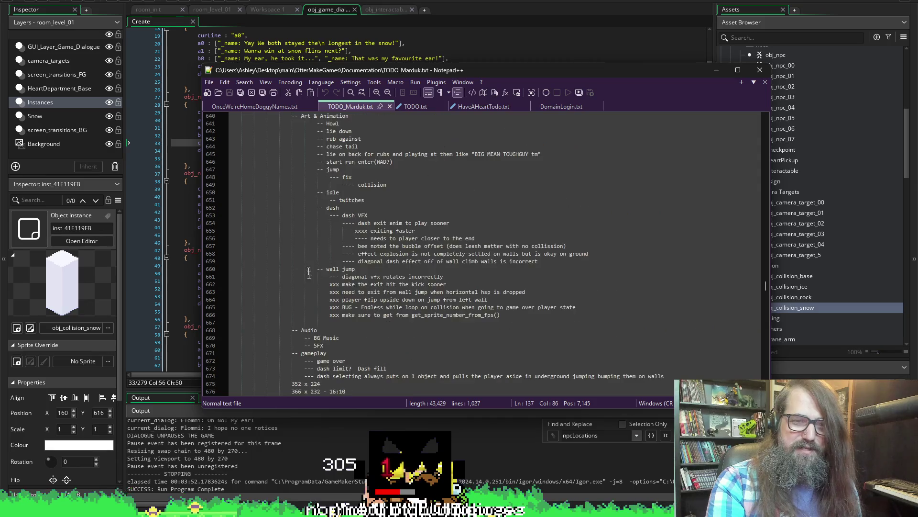
scroll(297, 261, "up", 13)
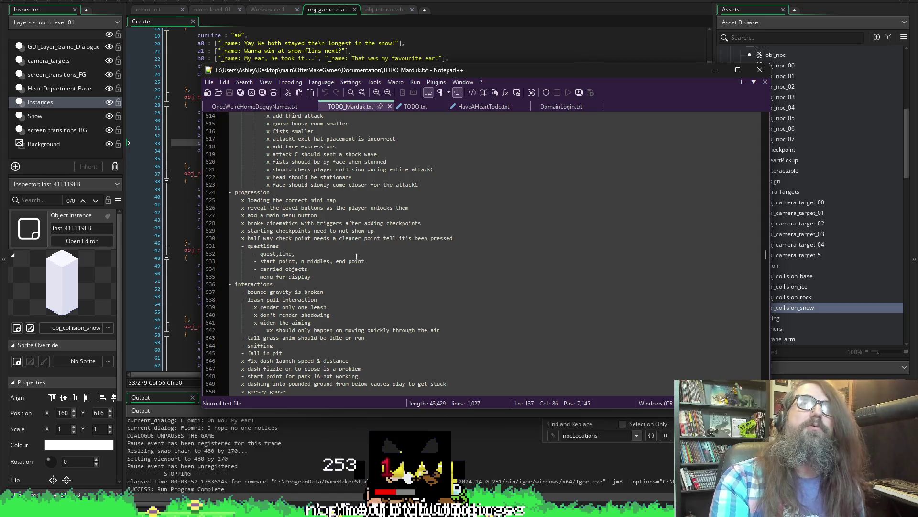
scroll(363, 266, "up", 5)
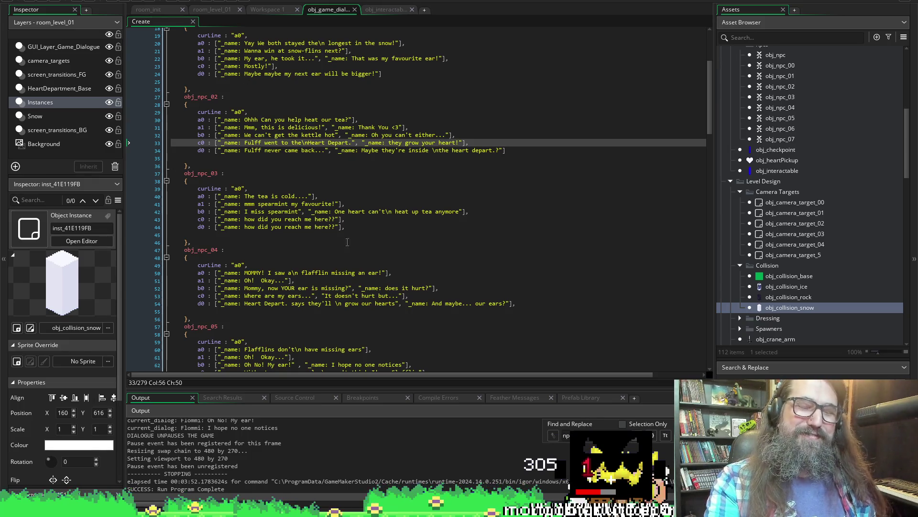
Step: Check obj_npc_03's last and c0 dialogue lines, then bring up Workspace 1
scroll(282, 190, "up", 2)
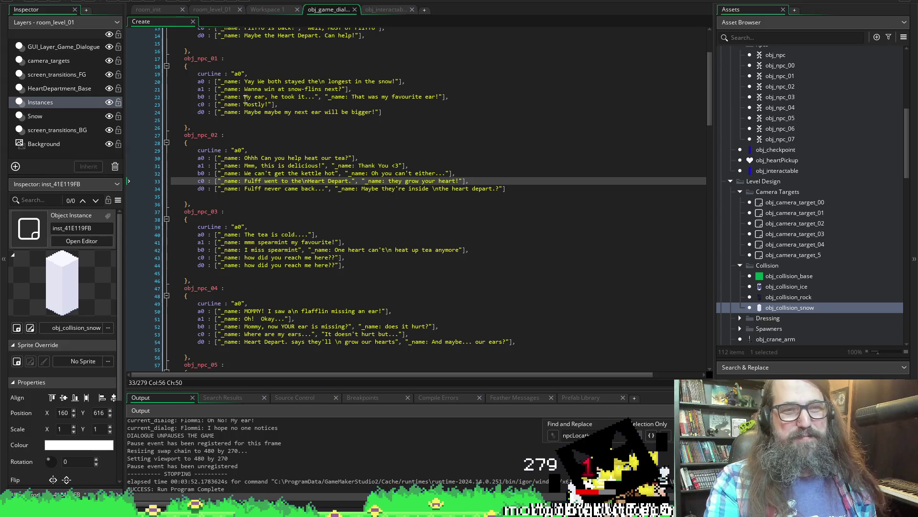
scroll(282, 120, "down", 2)
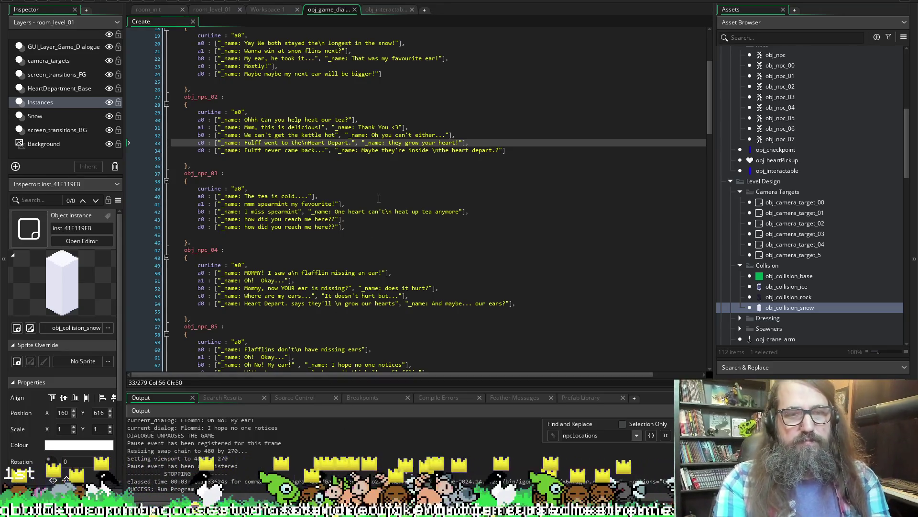
left_click(371, 227)
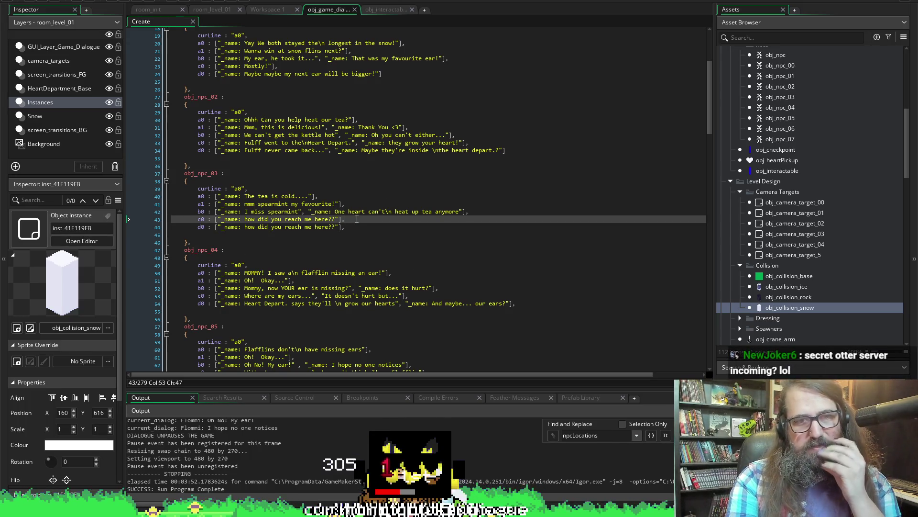
left_click(371, 220)
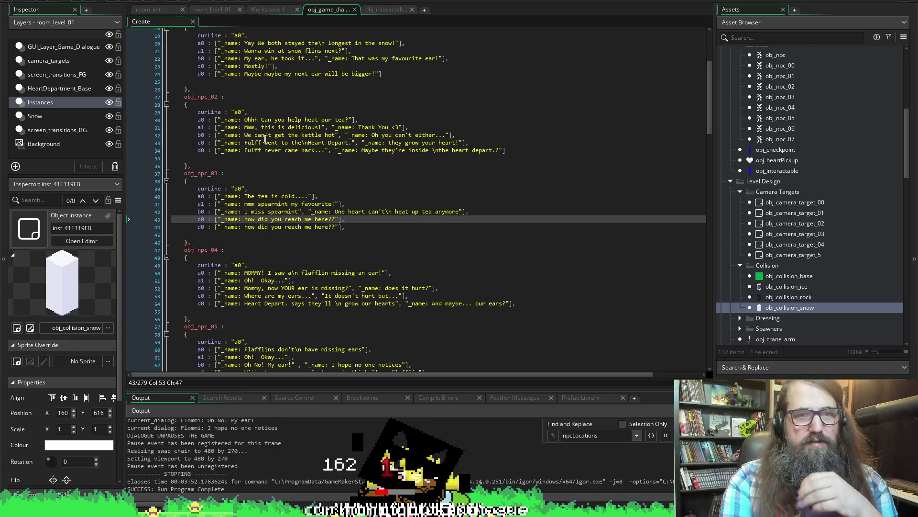
left_click(274, 9)
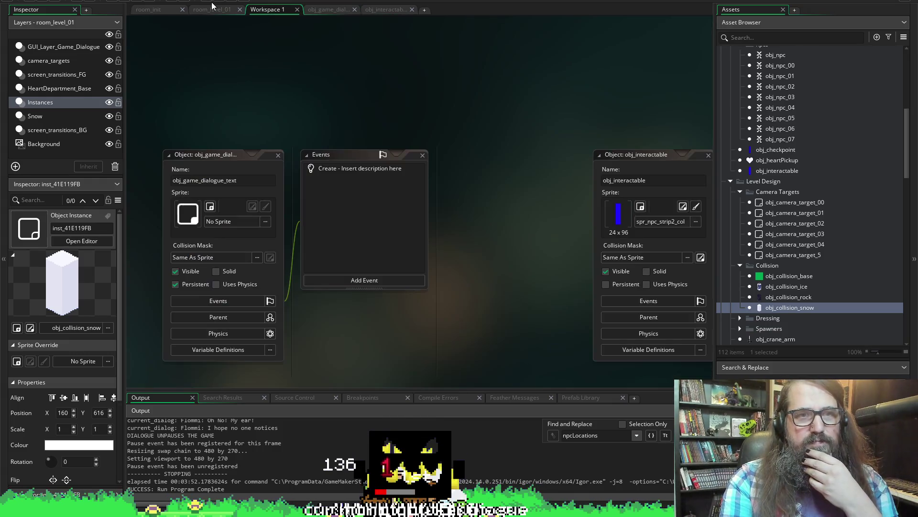
Step: Switch to the room_level_01 tab to see the snow platform and bunnies
left_click(203, 11)
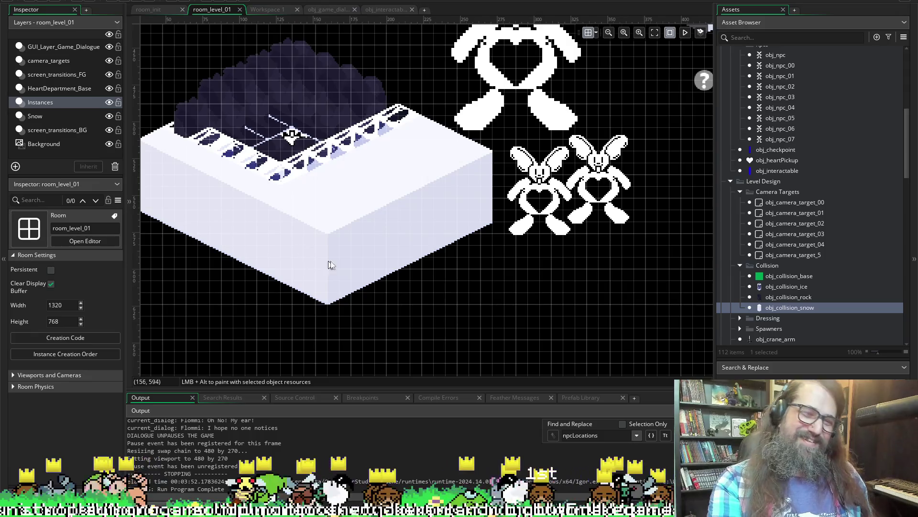
Step: Pan to the bunny NPCs and select the bunnies and the rock behind the ledge
left_click_drag(493, 241, 319, 239)
scroll(409, 205, "up", 3)
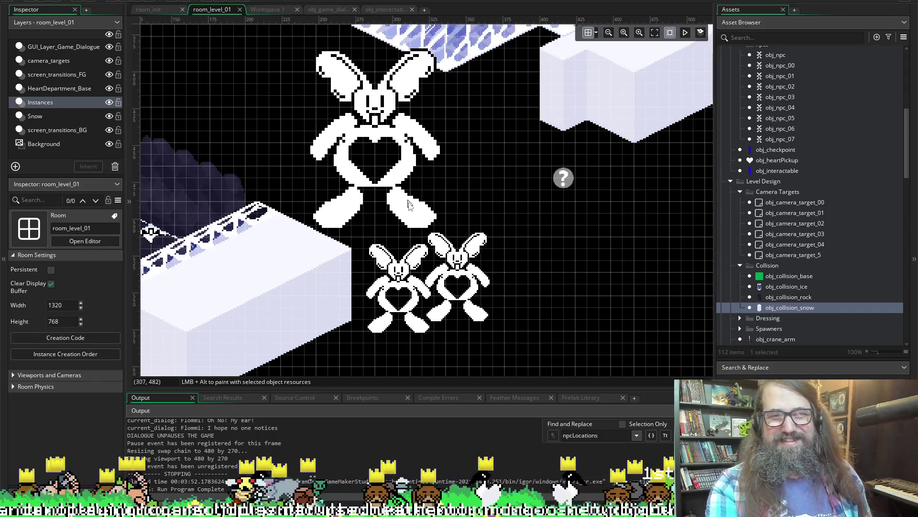
left_click(411, 297)
left_click(450, 297)
left_click(391, 299)
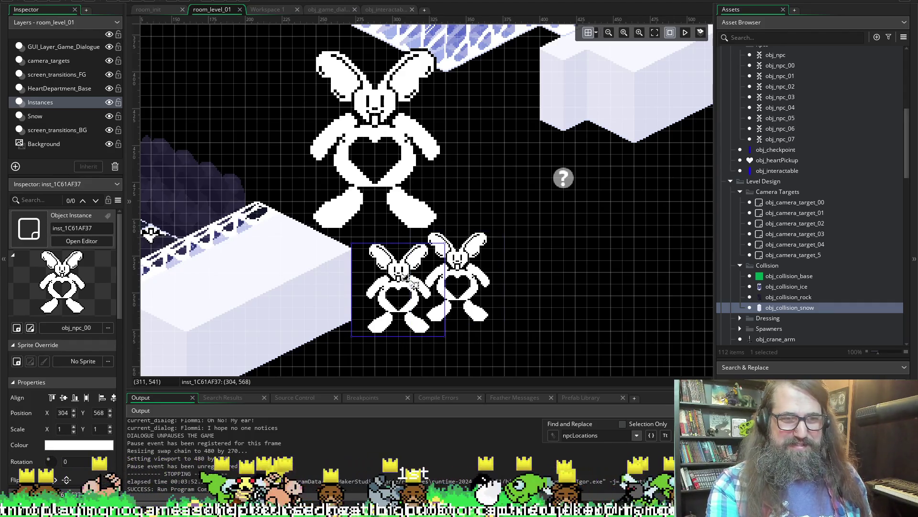
scroll(327, 251, "left", 5)
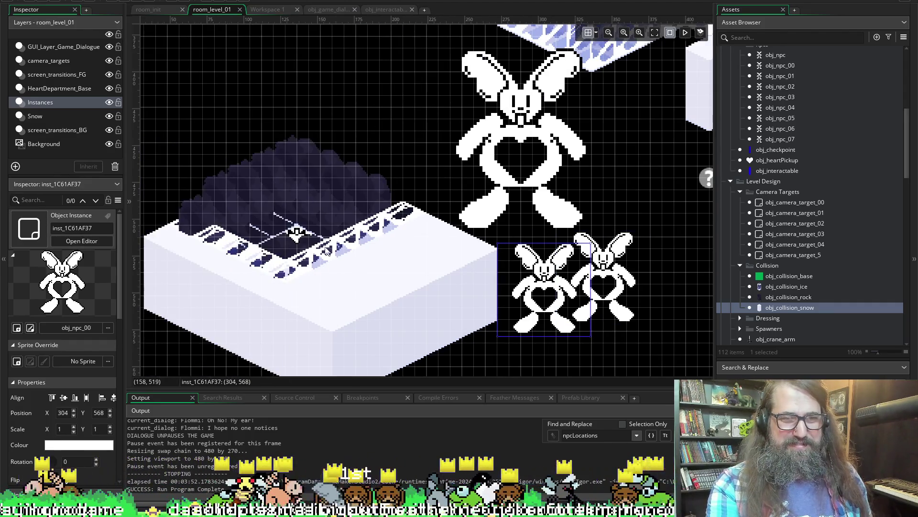
left_click(297, 239)
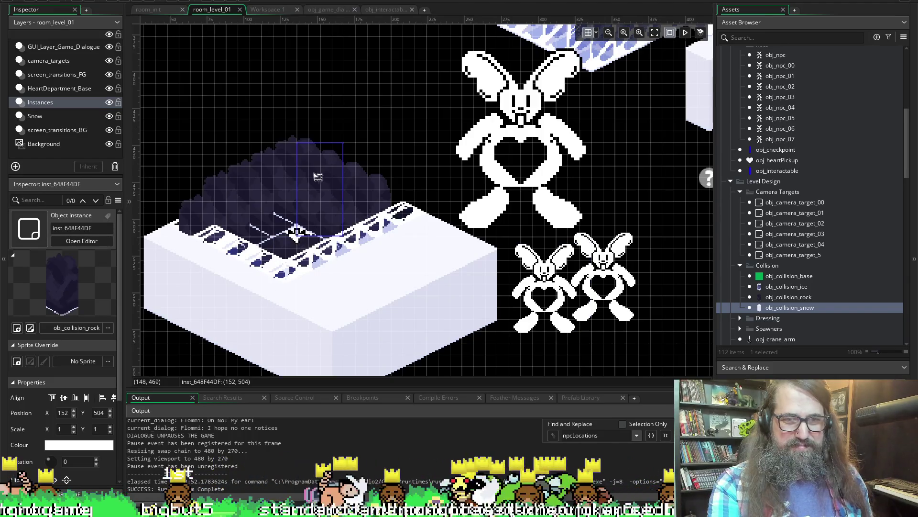
scroll(188, 102, "left", 1)
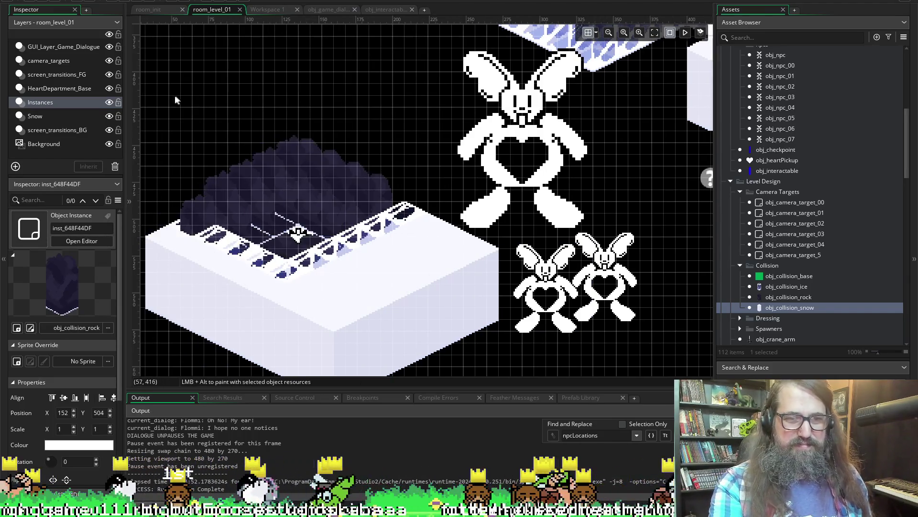
Step: Marquee-select and delete the rock and snow blocks, then undo the deletion
mouse_move(164, 117)
left_mouse_down()
mouse_move(357, 376)
mouse_move(451, 358)
mouse_move(488, 364)
left_mouse_up()
left_click(522, 130, "ctrl")
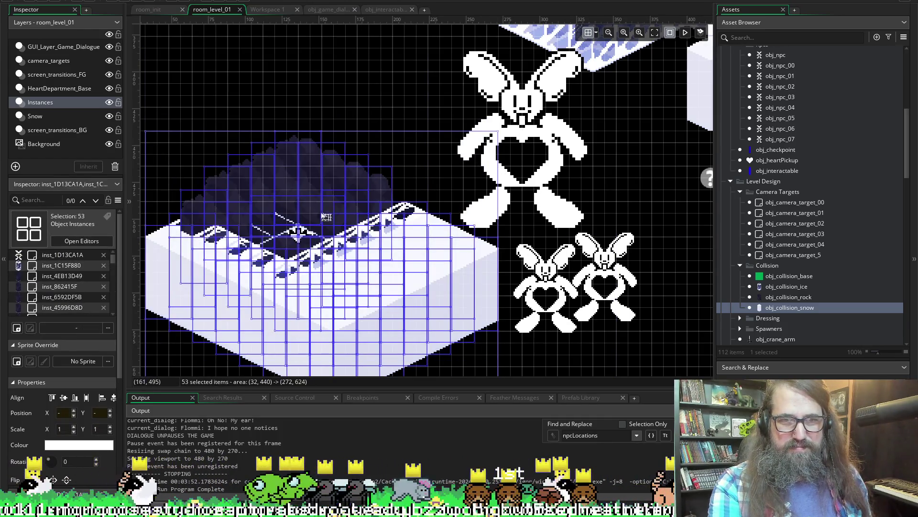
key("Delete")
left_click(34, 116)
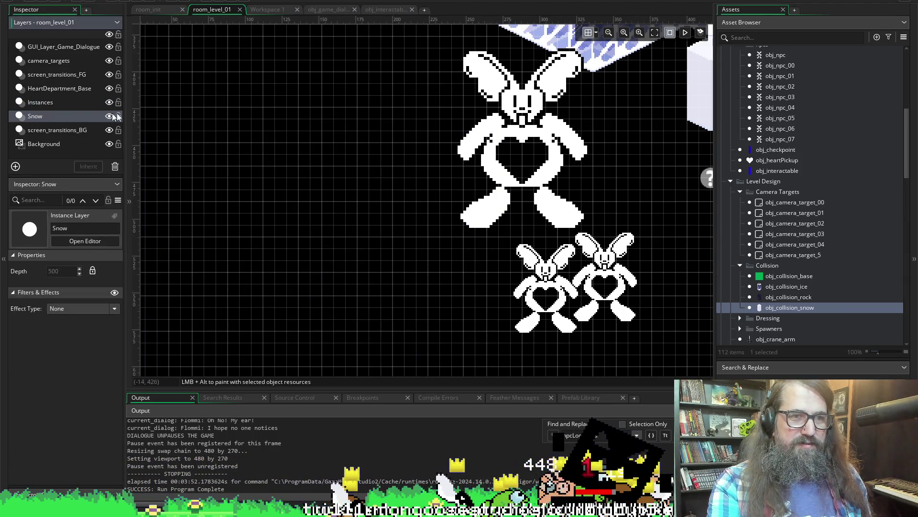
key("ctrl+z")
Step: From the npc instance list, pick obj_npc_02, nudge it down one grid step, and delete it
left_click(127, 119)
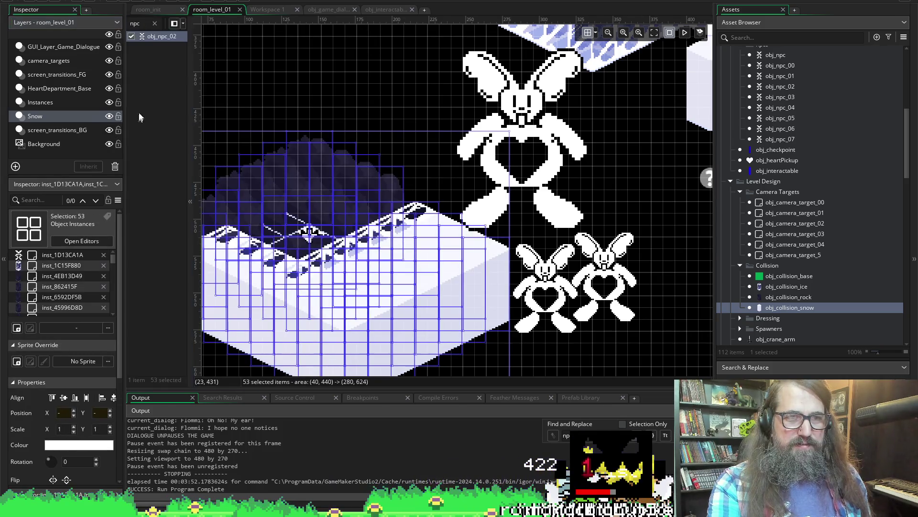
left_click(146, 38)
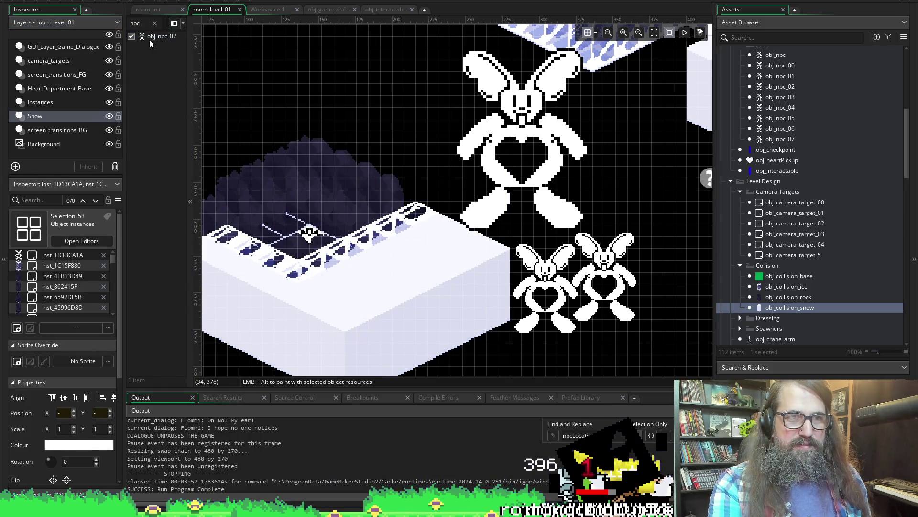
left_click(150, 40)
key("Down")
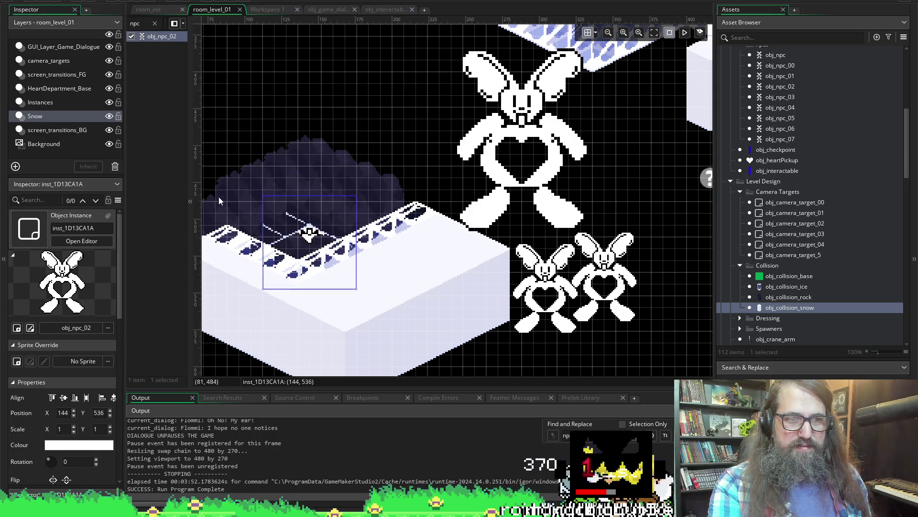
key("Delete")
left_click(46, 101)
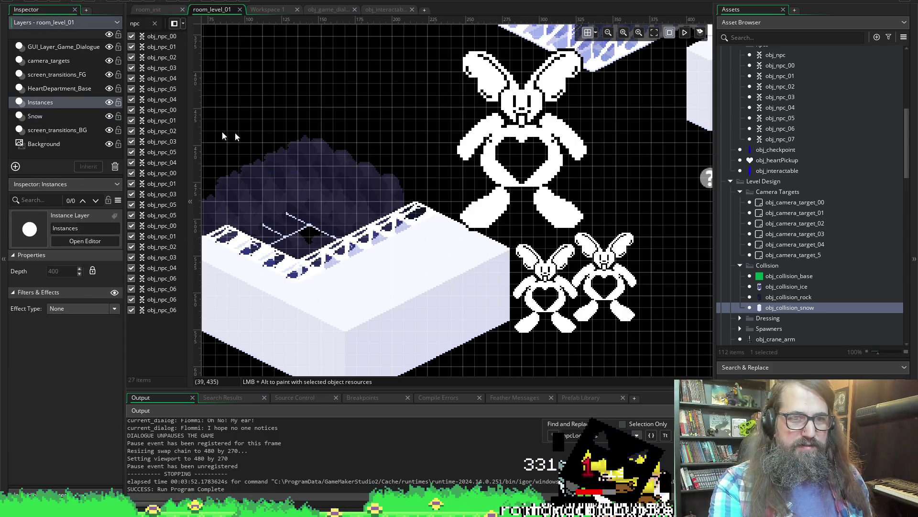
Step: Restore the deleted bunny and identify the obj_npc_00 and obj_npc_01 bunnies
key("ctrl+z")
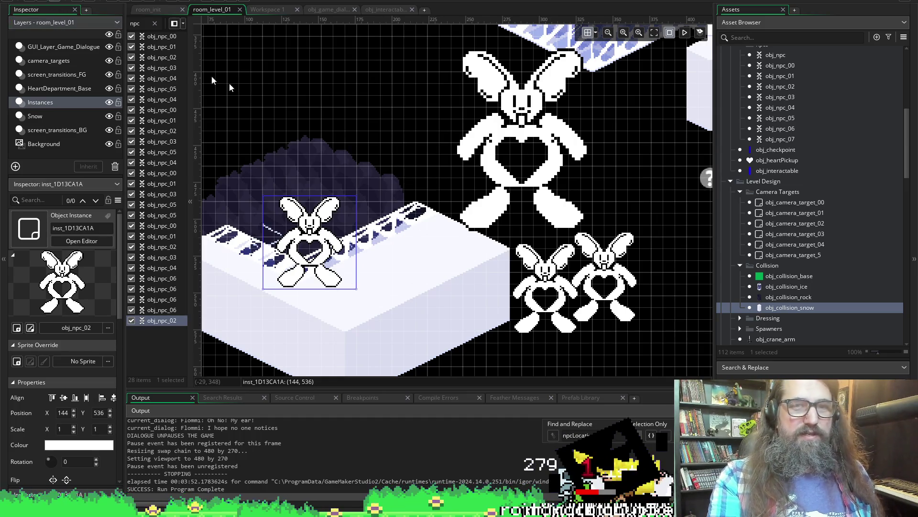
scroll(393, 132, "right", 2)
left_click(499, 288)
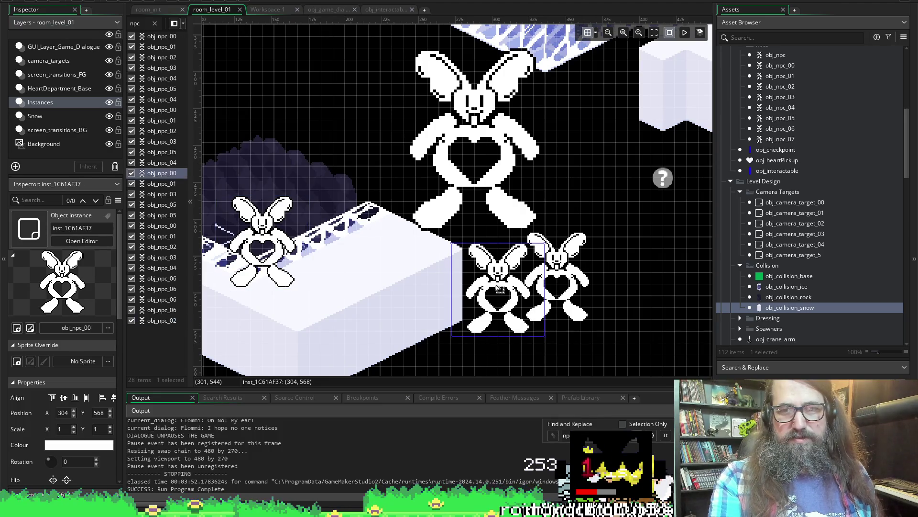
left_click(571, 284)
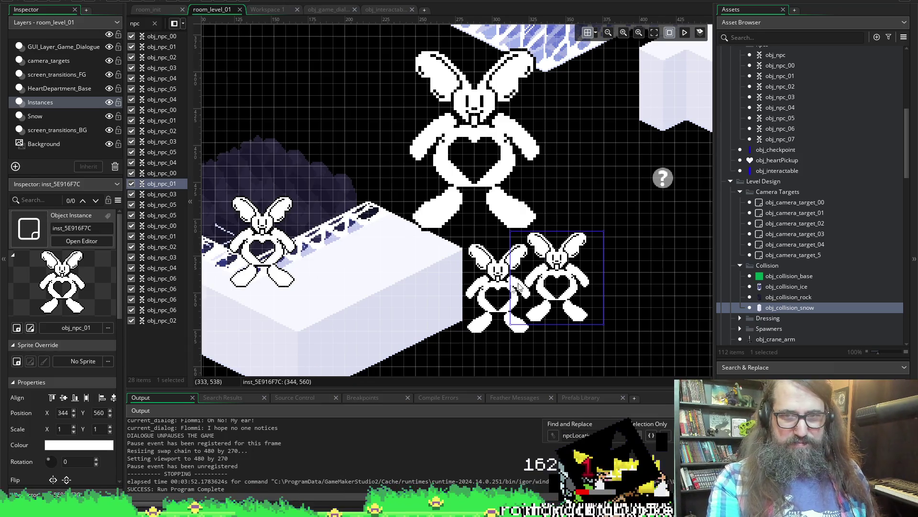
scroll(457, 201, "right", 5)
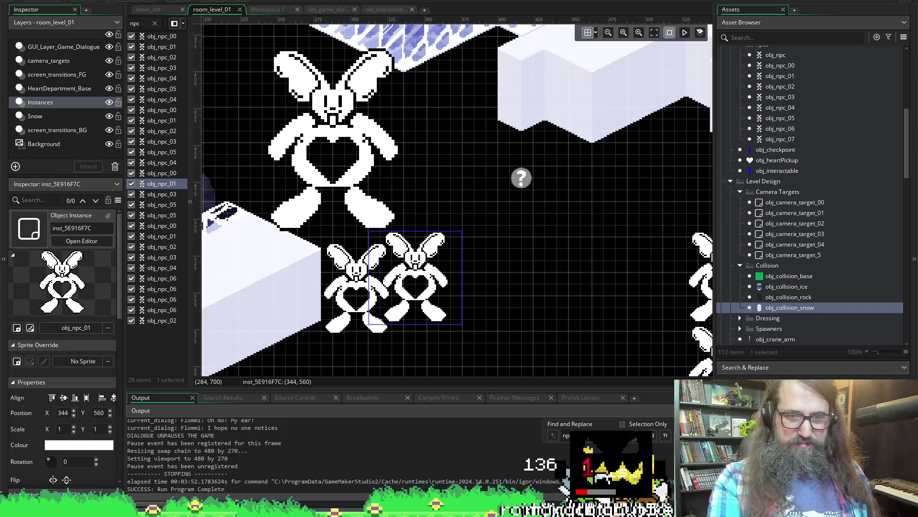
Step: Compare the obj_game_dialogue Create code against the obj_npc_01 and obj_npc_00 bunnies in the room
left_click(318, 11)
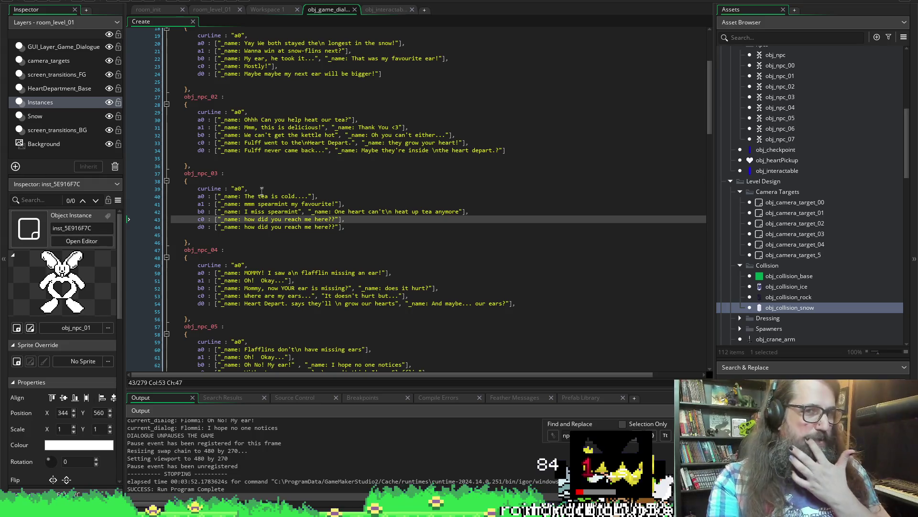
scroll(267, 190, "up", 3)
scroll(272, 142, "up", 2)
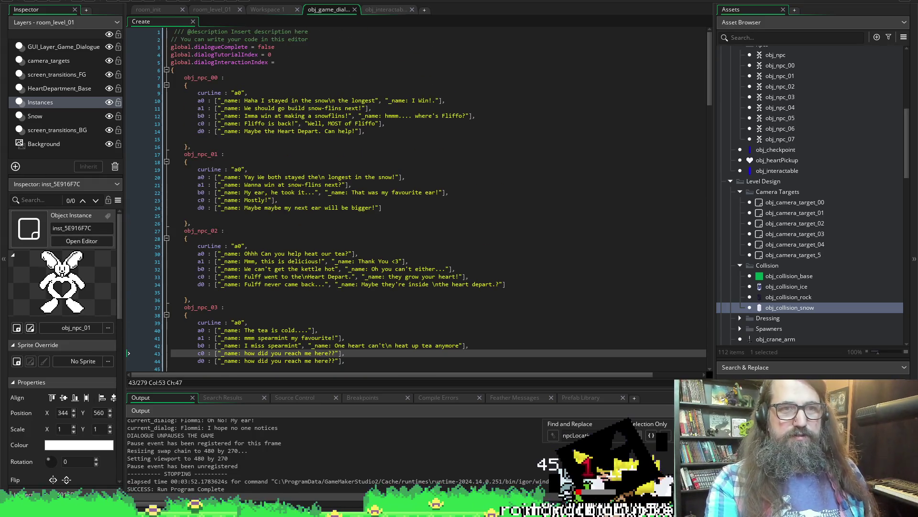
left_click(211, 9)
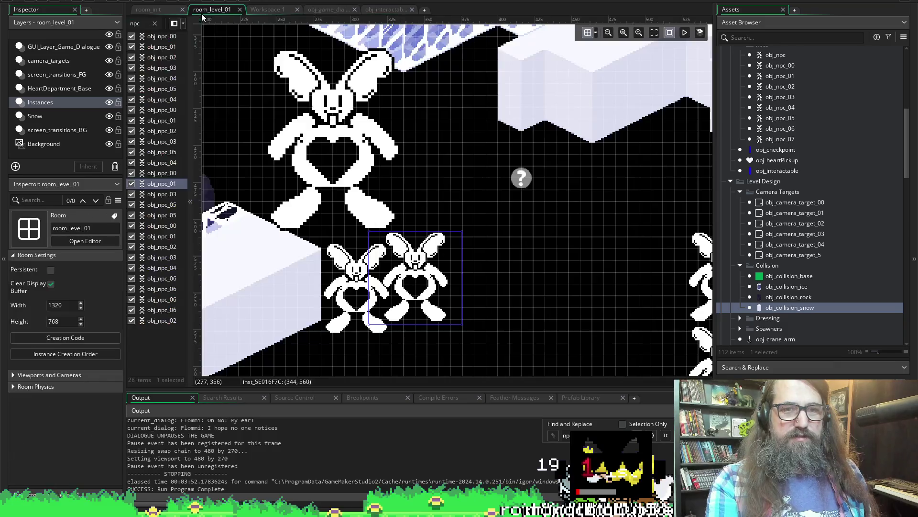
left_click(411, 273)
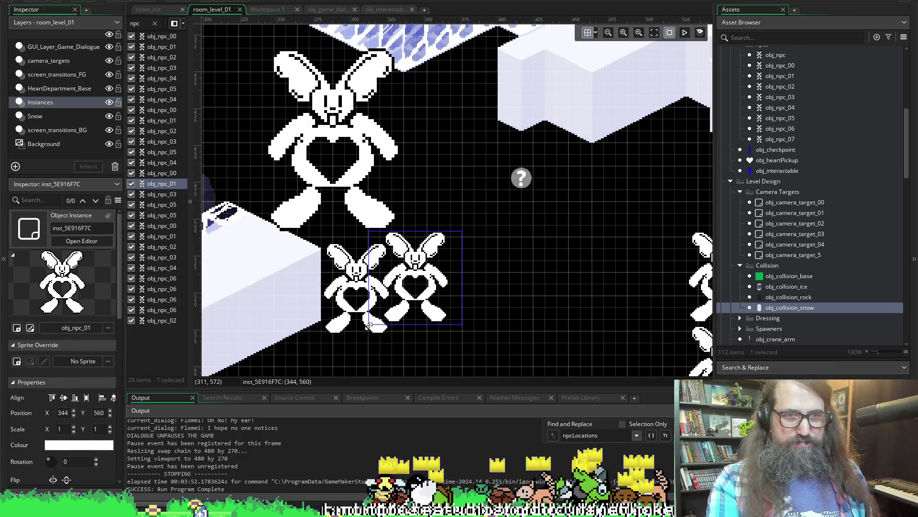
left_click(332, 317)
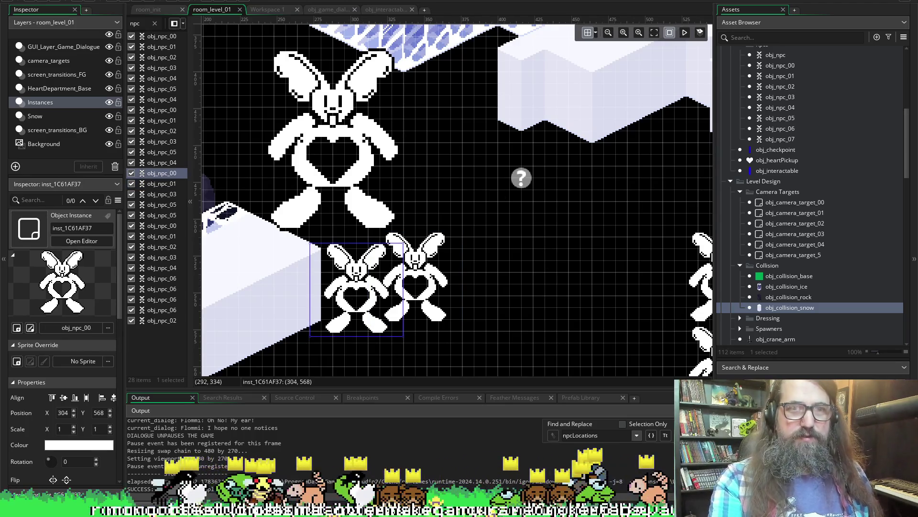
Step: Review obj_npc_00's b0 and c0 dialogue lines, then show room_init's creation code
left_click(259, 8)
left_click(325, 9)
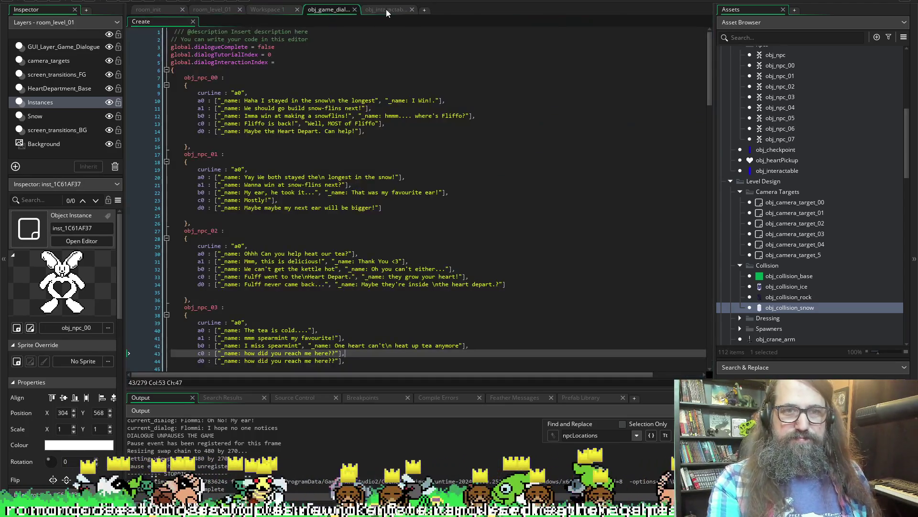
left_click(250, 116)
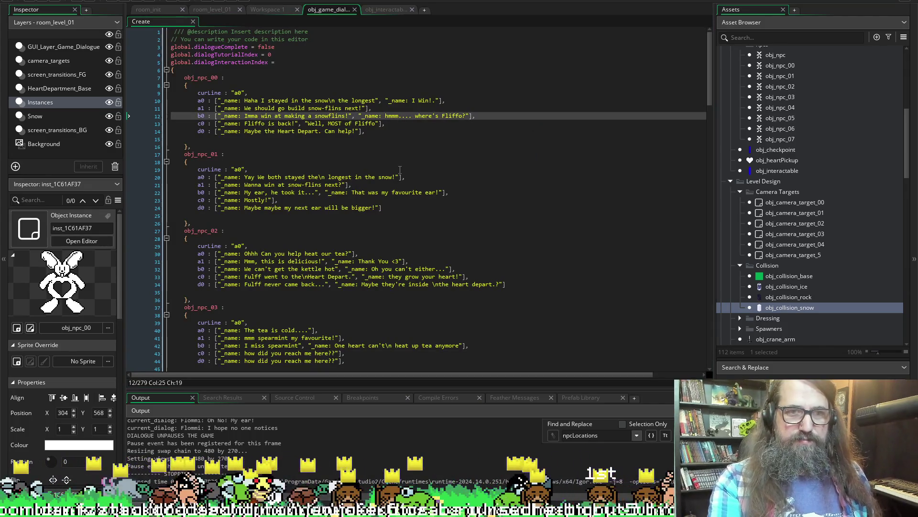
left_click(392, 124)
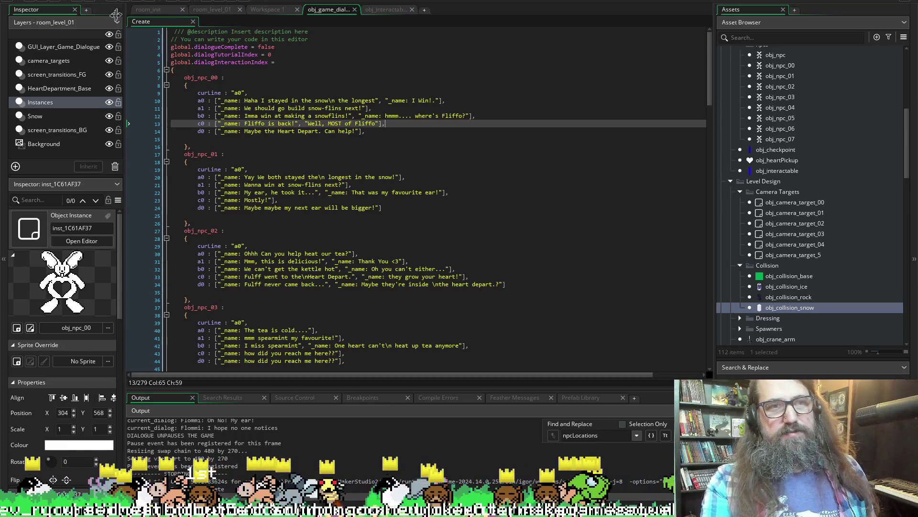
left_click(148, 9)
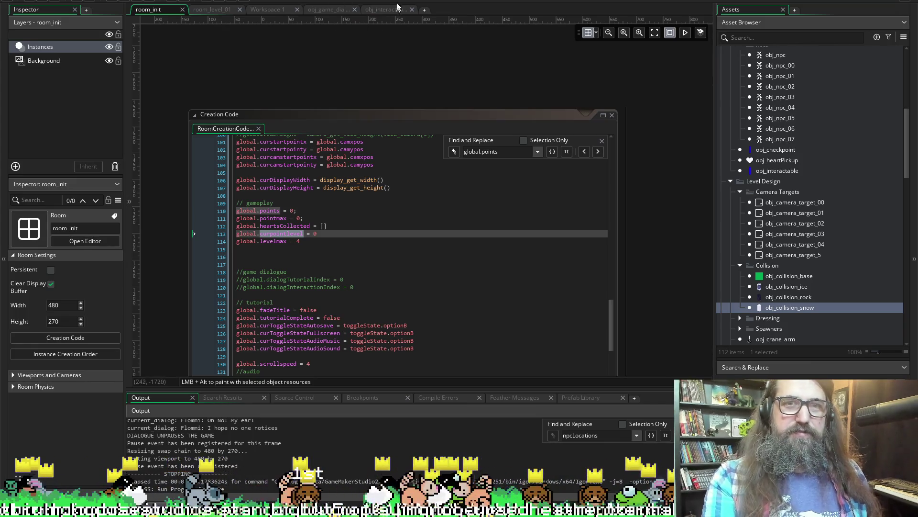
Step: Switch from the dialogue code back toward the room_level_01 level
left_click(317, 10)
left_click(268, 10)
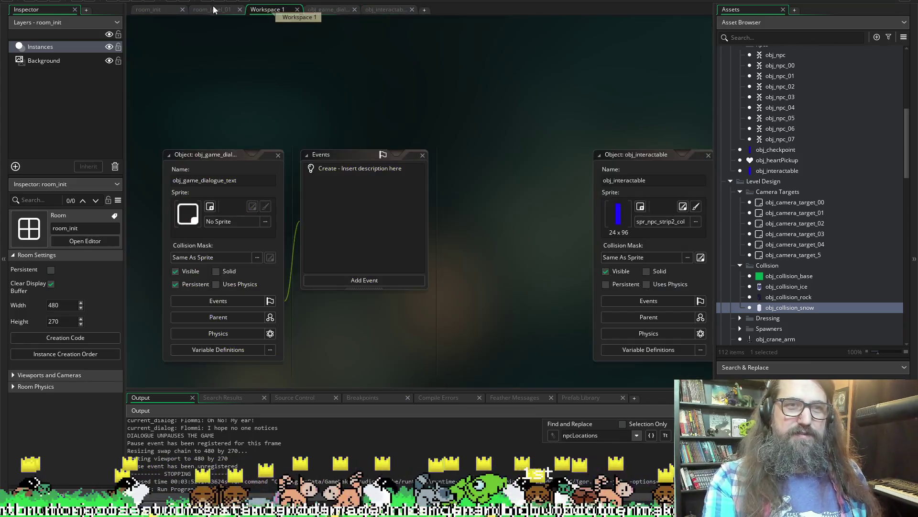
left_click(212, 10)
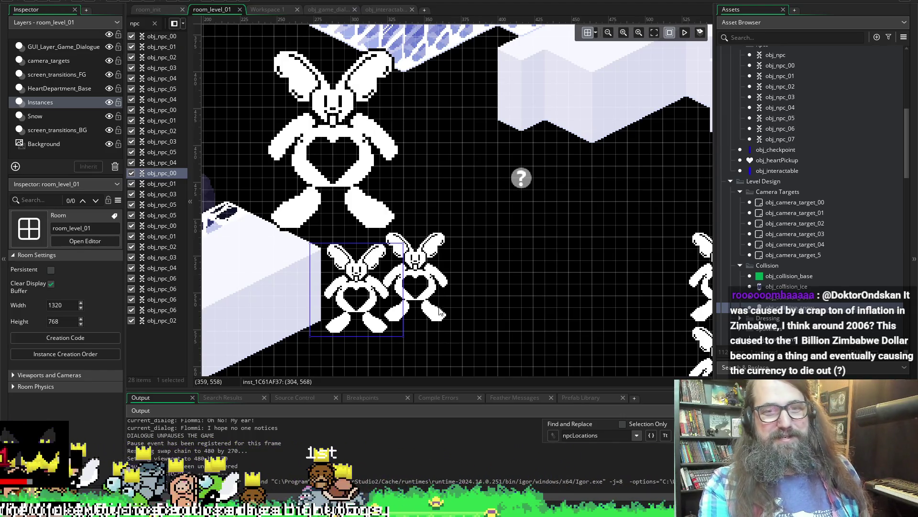
Step: Select the right and left bunny instances to check which NPC object each one is
left_click(412, 318)
scroll(412, 318, "up", 4)
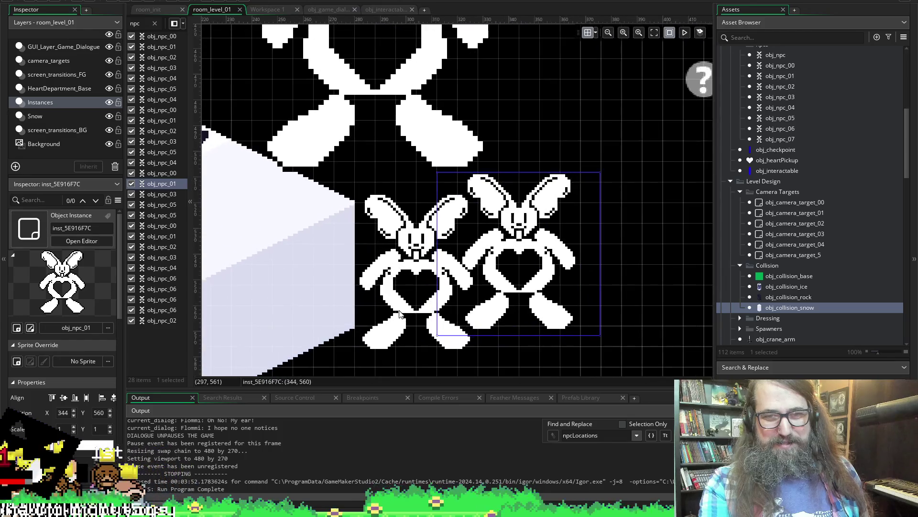
left_click(405, 205)
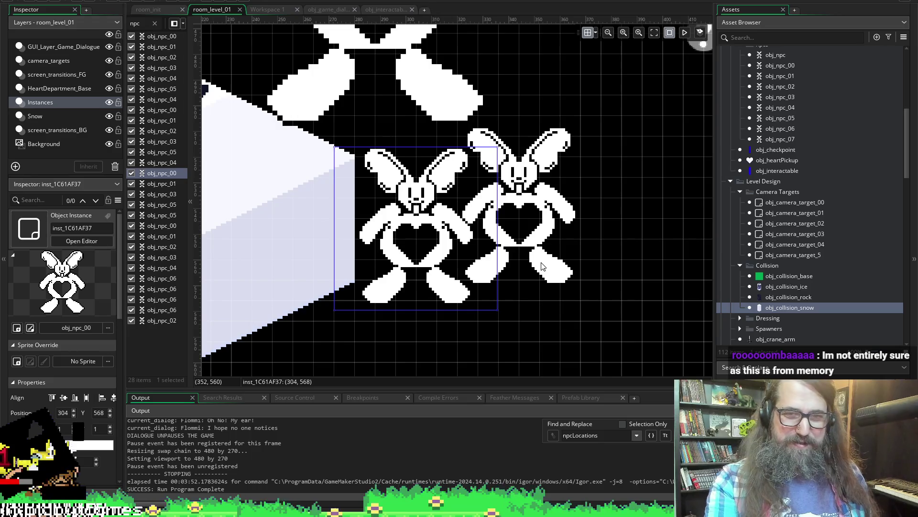
scroll(452, 263, "right", 3)
Step: Make Snow the layer for new objects, deselect the bunny, and pick the ice collision block
left_click(91, 117)
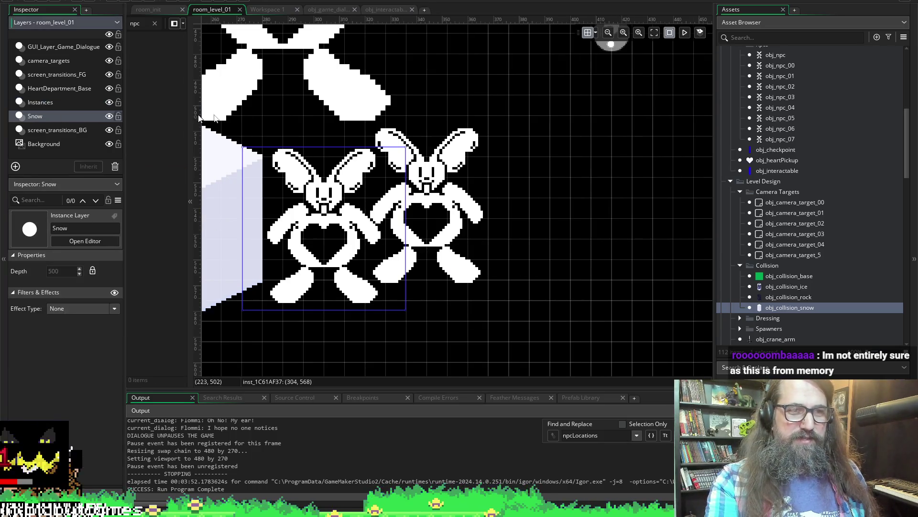
scroll(354, 207, "down", 1)
scroll(353, 206, "down", 3)
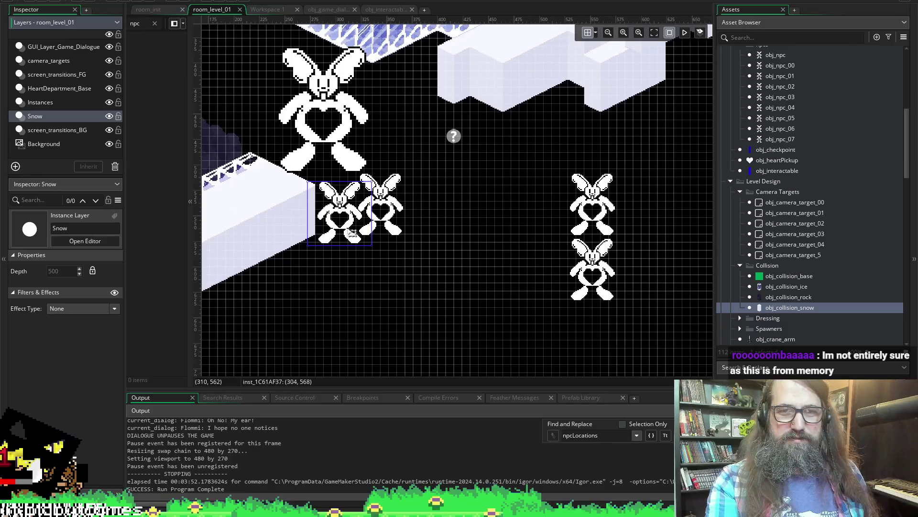
scroll(349, 234, "left", 3)
scroll(407, 222, "up", 1)
scroll(407, 223, "right", 3)
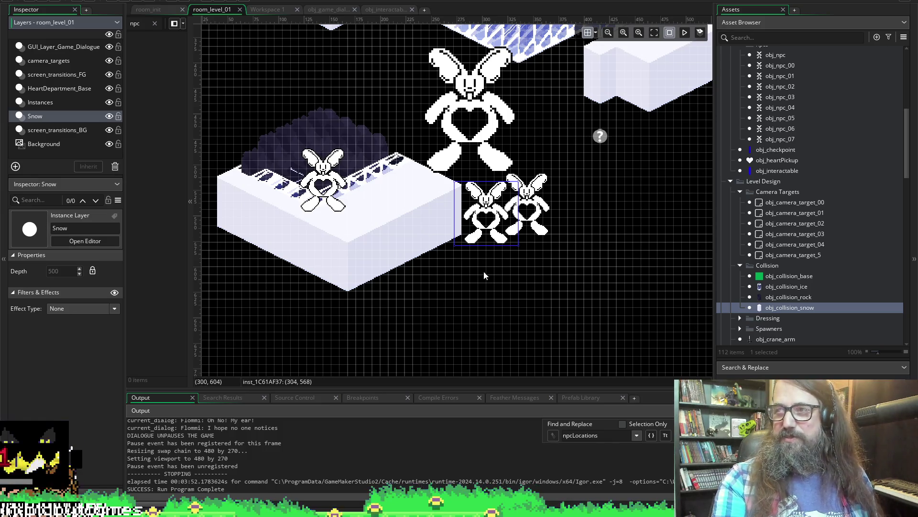
left_click(461, 266)
scroll(461, 266, "right", 3)
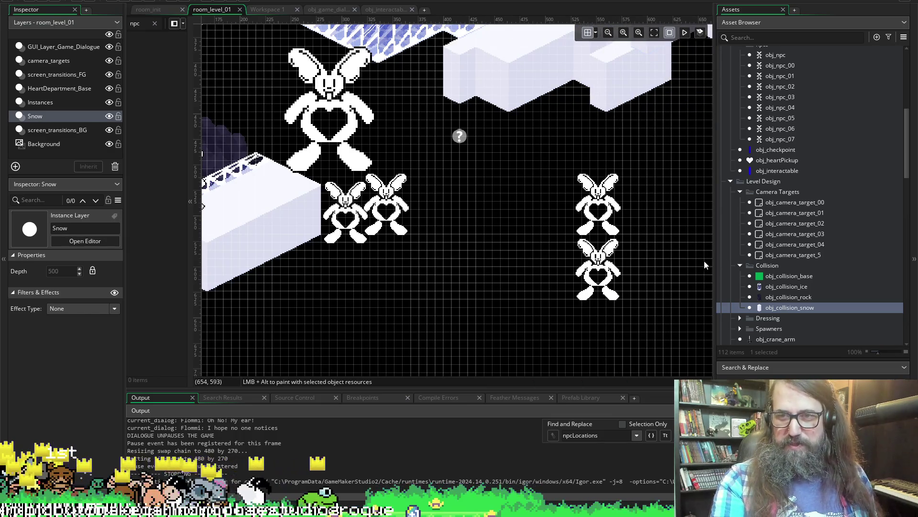
left_click(787, 287)
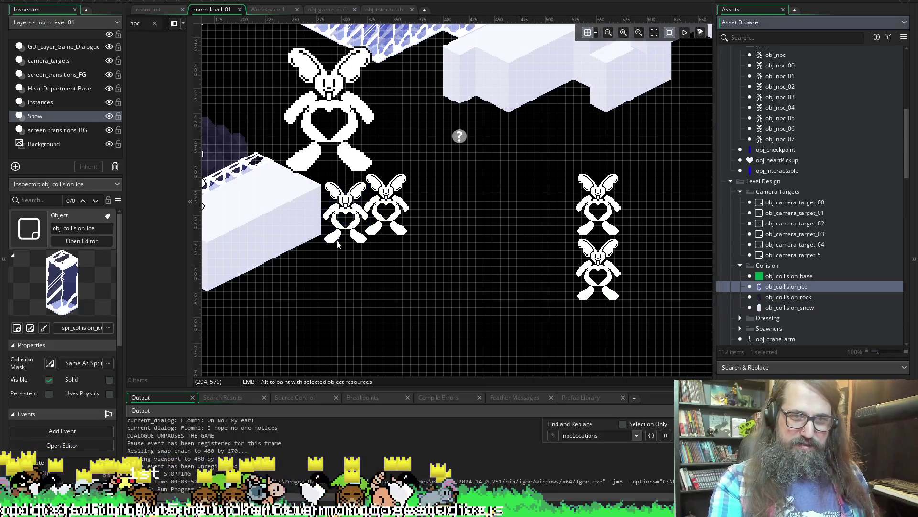
Step: Place several ice collision blocks beside and under the bunny NPCs
left_click(336, 242, "alt")
scroll(377, 244, "up", 3)
left_click_drag(386, 237, 422, 218)
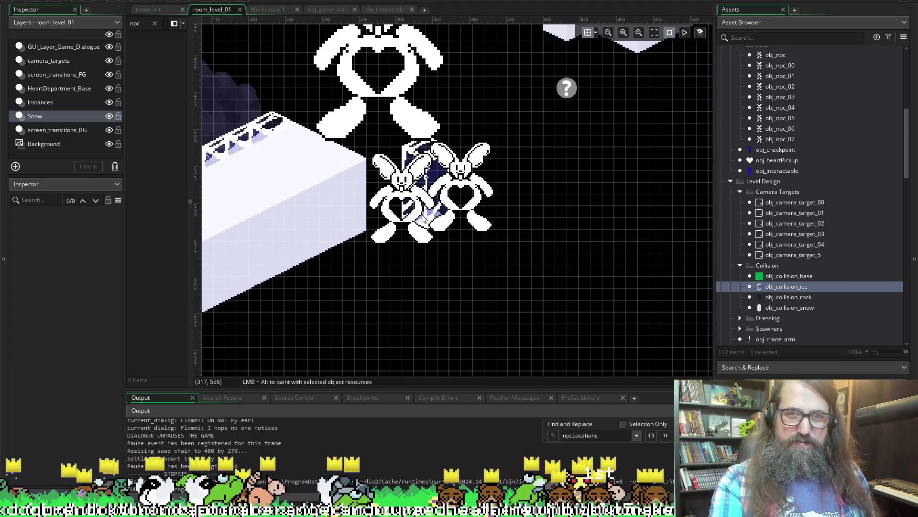
left_click(422, 214)
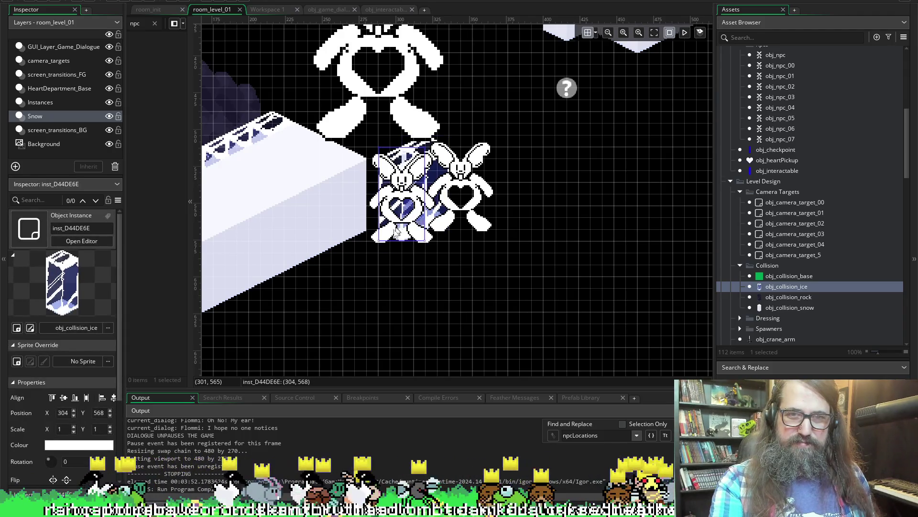
left_click(380, 242, "alt")
mouse_move(383, 245)
left_mouse_down()
mouse_move(364, 287)
mouse_move(342, 268)
mouse_move(322, 276)
mouse_move(432, 287)
mouse_move(334, 276)
mouse_move(351, 253)
left_mouse_up()
left_click(351, 251)
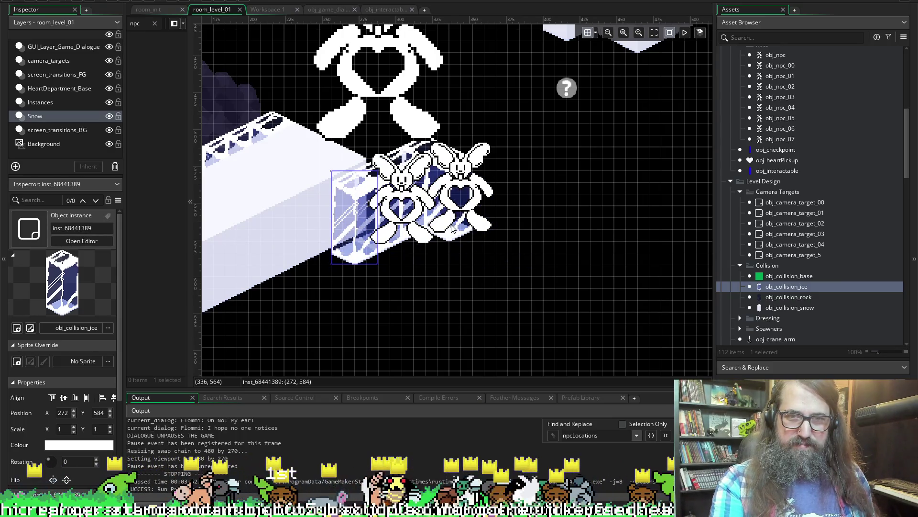
Step: Duplicate the ice block group to widen the platform, adding blocks at both ends
mouse_move(481, 294)
left_mouse_down()
mouse_move(354, 137)
mouse_move(319, 138)
mouse_move(330, 154)
left_mouse_up()
mouse_move(412, 226)
left_mouse_down()
mouse_move(449, 250)
mouse_move(442, 260)
mouse_move(490, 267)
mouse_move(455, 256)
left_mouse_up()
key("ctrl+z")
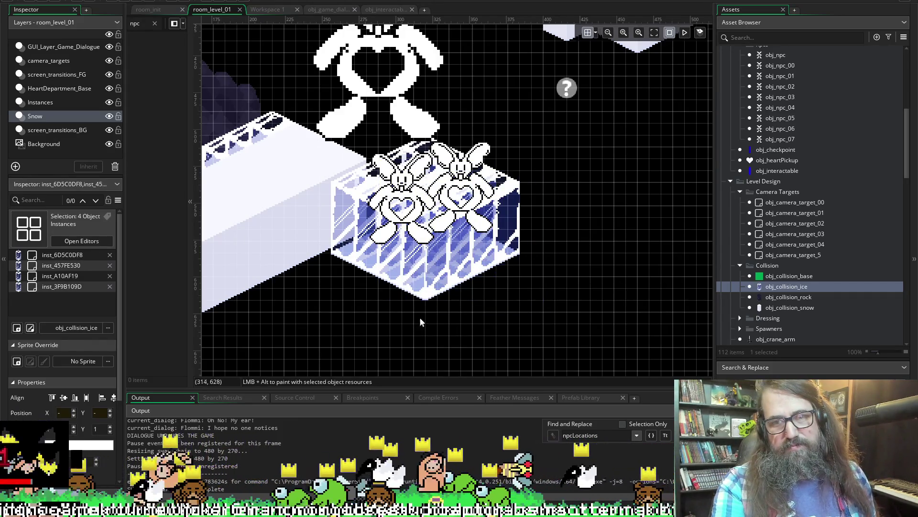
mouse_move(306, 275)
left_mouse_down()
mouse_move(404, 294)
mouse_move(433, 332)
mouse_move(423, 322)
mouse_move(428, 330)
mouse_move(572, 260)
mouse_move(559, 283)
left_mouse_up()
left_click(548, 254, "alt")
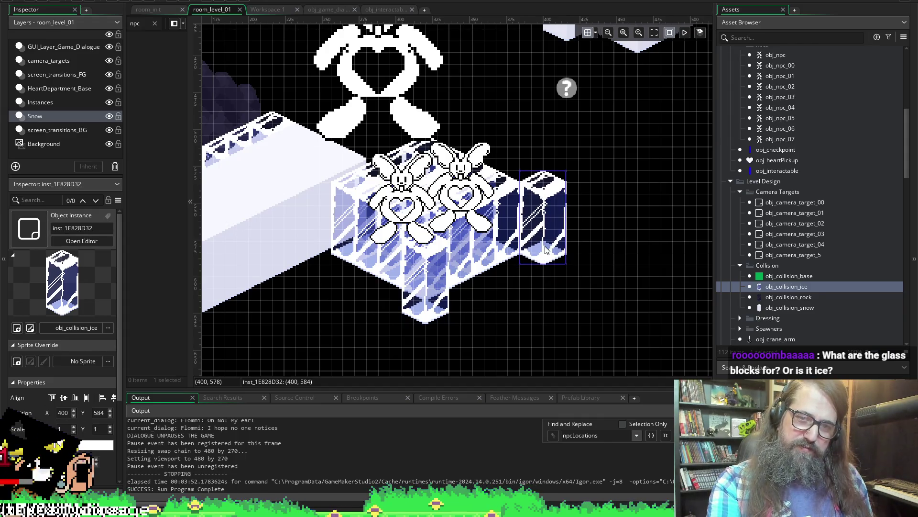
left_click(327, 293, "alt")
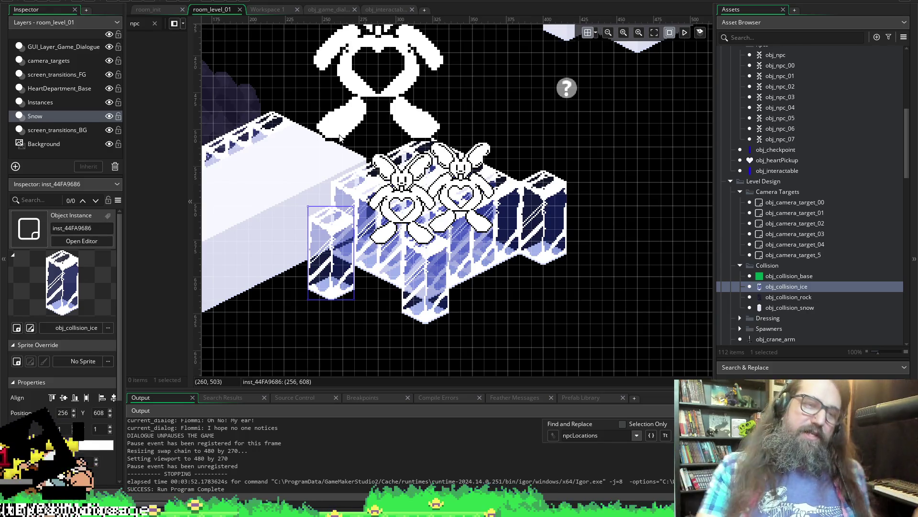
Step: Hide the instance list, nudge the left ice block into line with the platform, and run the game
left_click(190, 117)
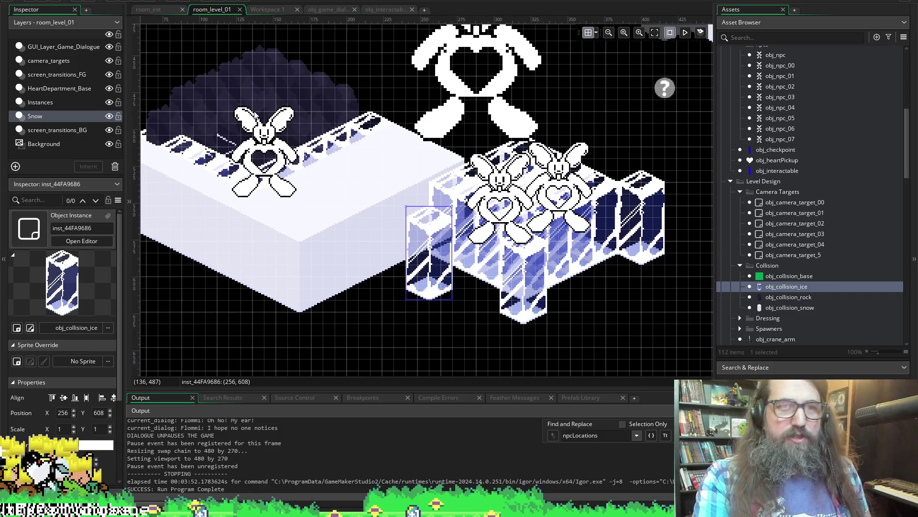
left_click(258, 68)
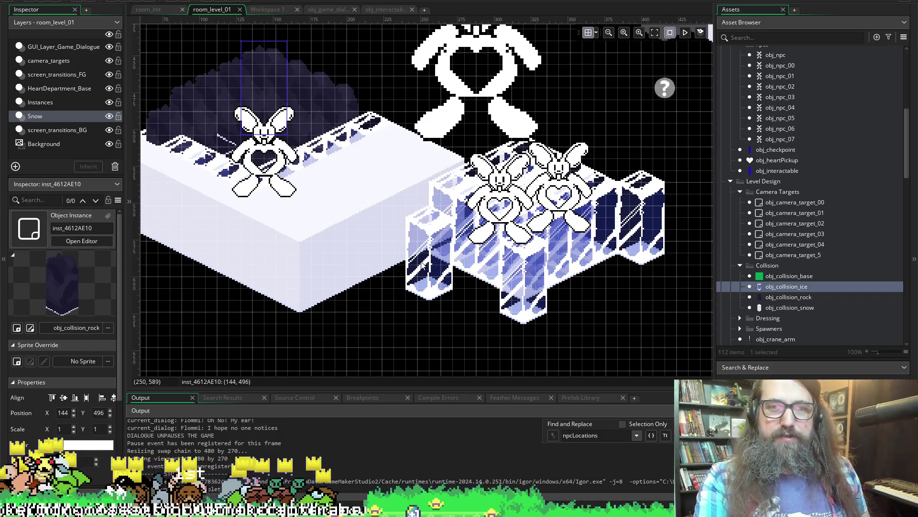
scroll(443, 143, "up", 3)
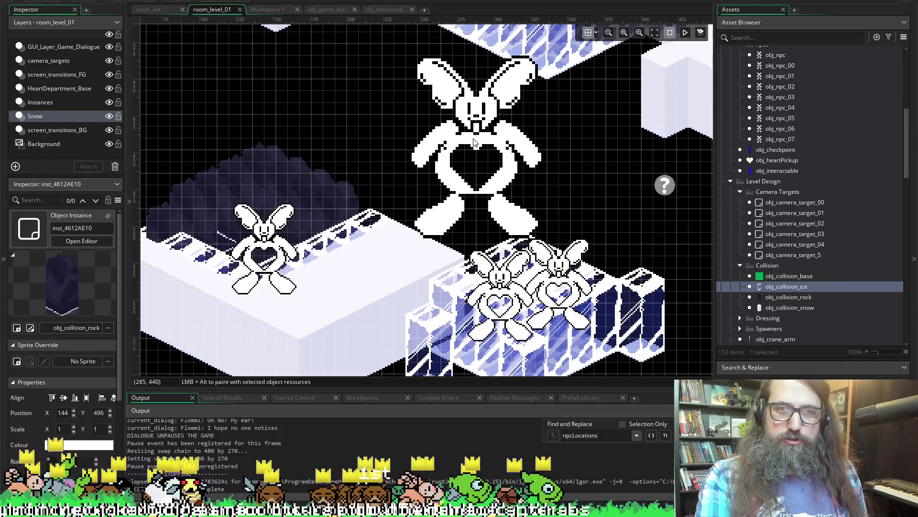
scroll(438, 164, "down", 7)
scroll(399, 139, "up", 4)
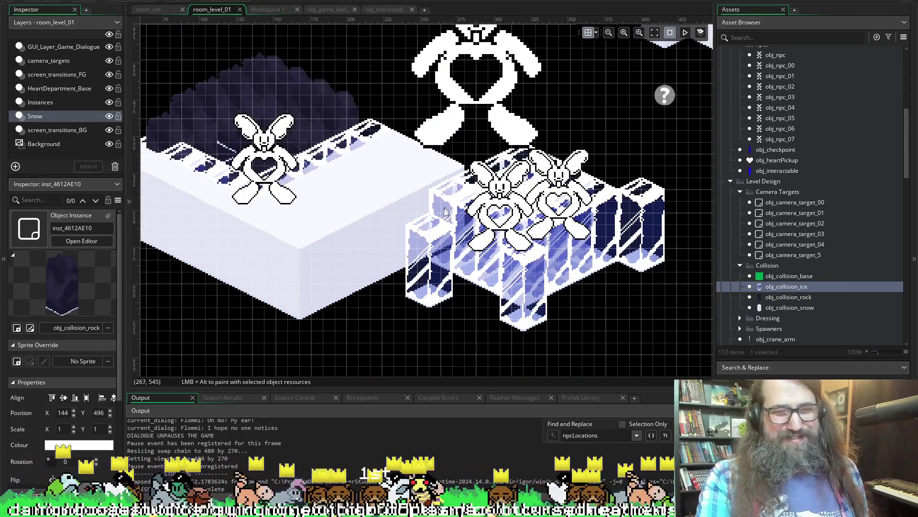
mouse_move(452, 244)
left_mouse_down()
mouse_move(446, 261)
mouse_move(445, 232)
mouse_move(439, 257)
left_mouse_up()
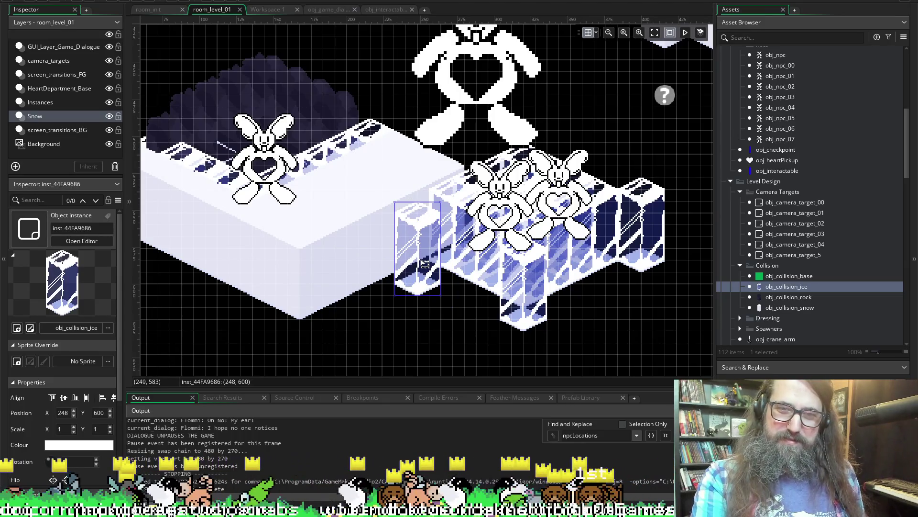
left_click_drag(429, 259, 431, 262)
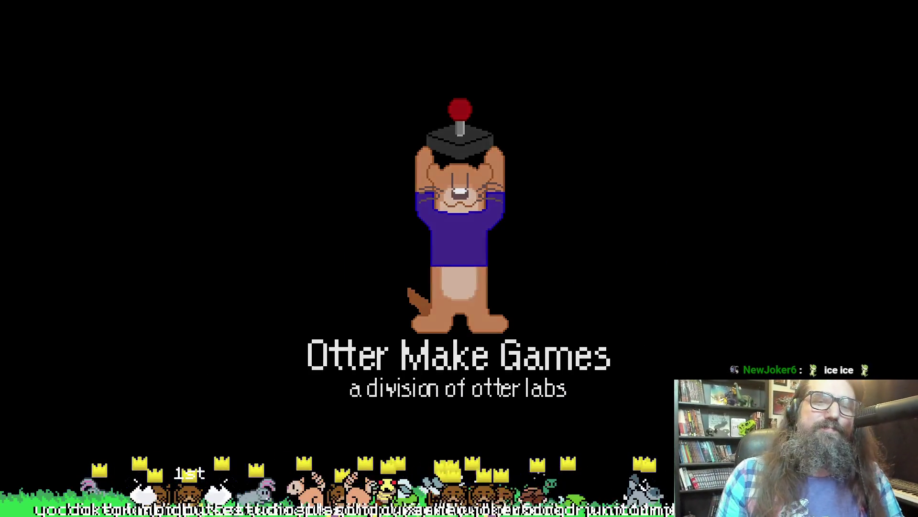
key("Return")
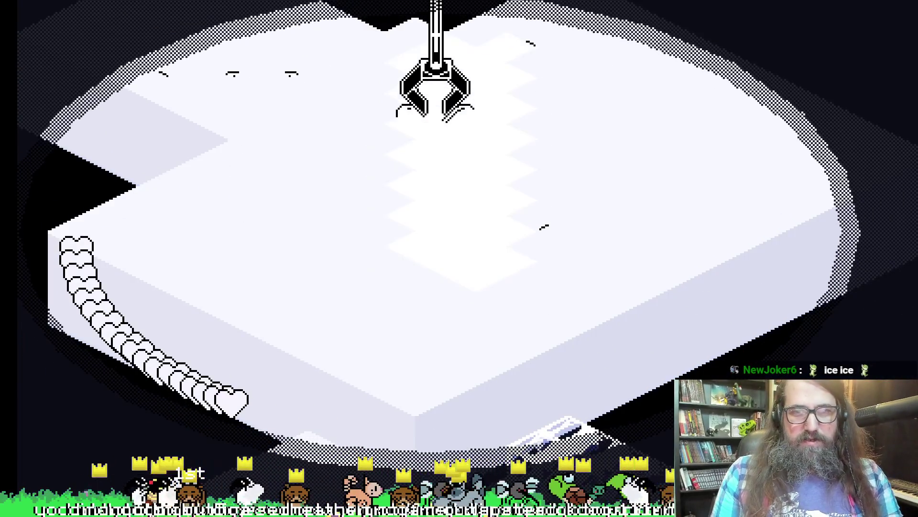
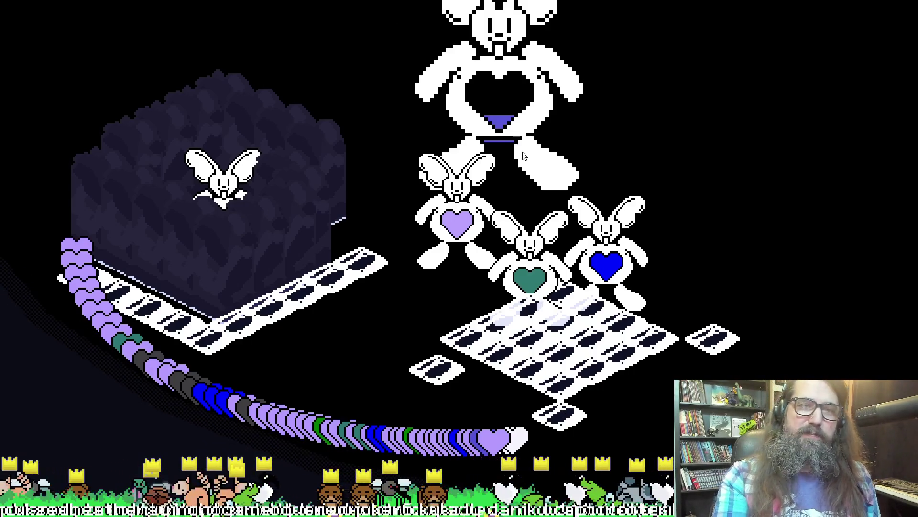
Step: End the running isometric bunny playtest to return to room_level_01
key("Escape")
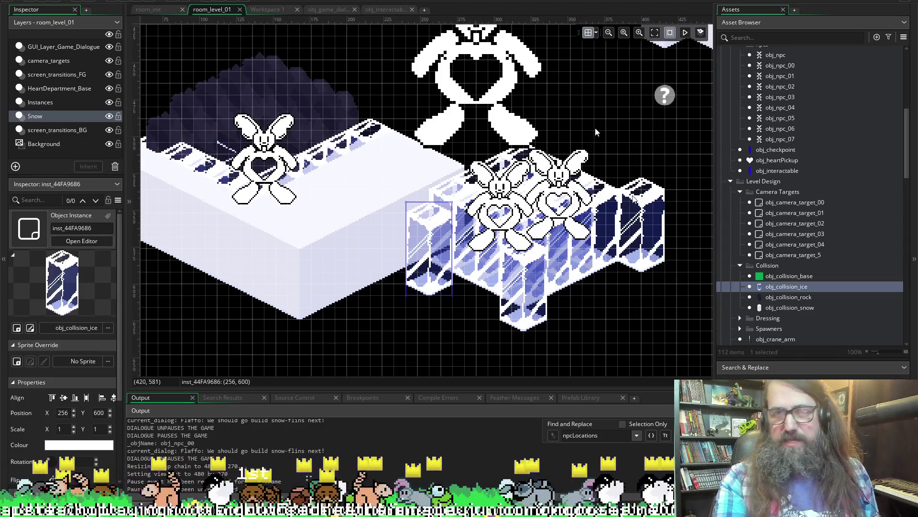
Step: Show obj_game_dialogue's Create code and scroll through the NPC dialogue structs, then back to obj_npc_00
left_click(330, 10)
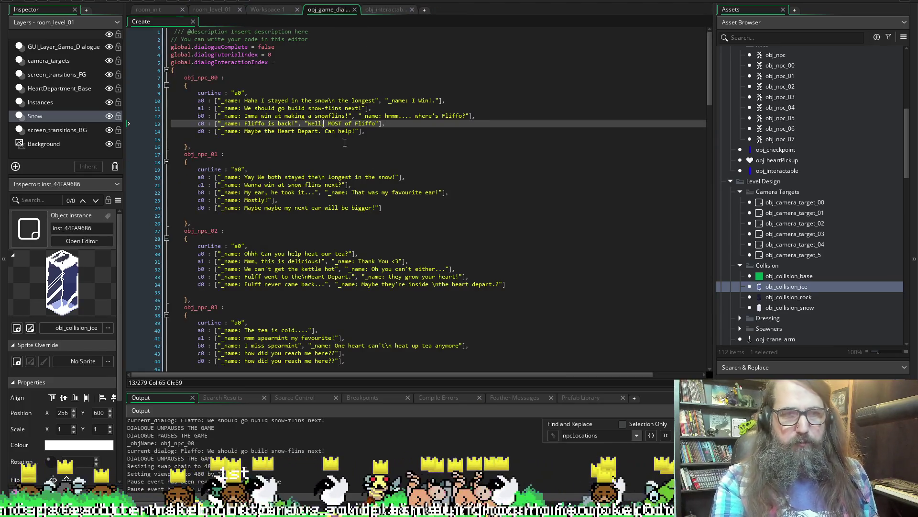
scroll(419, 239, "down", 4)
scroll(418, 240, "down", 7)
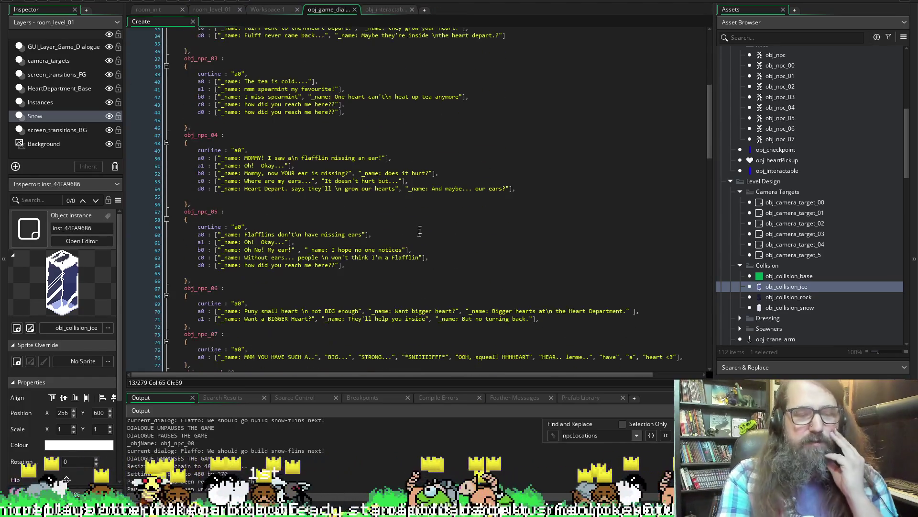
scroll(418, 239, "up", 4)
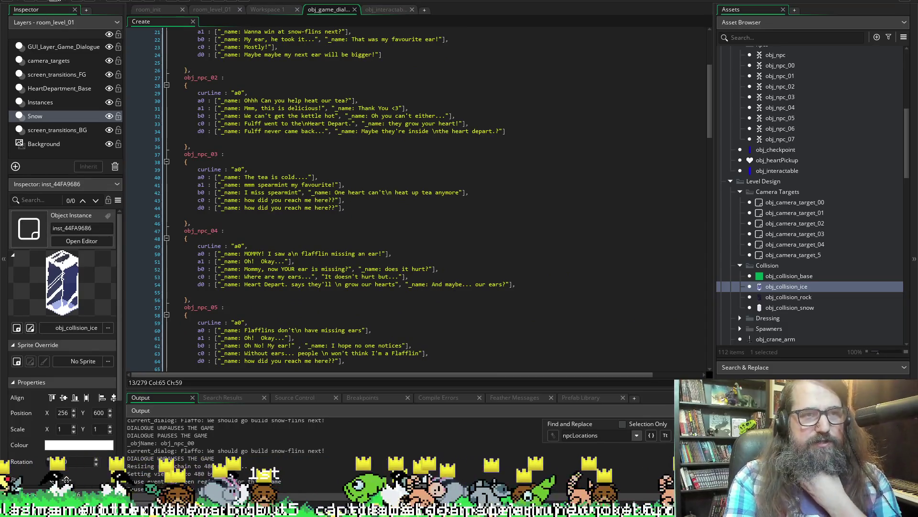
scroll(381, 205, "up", 7)
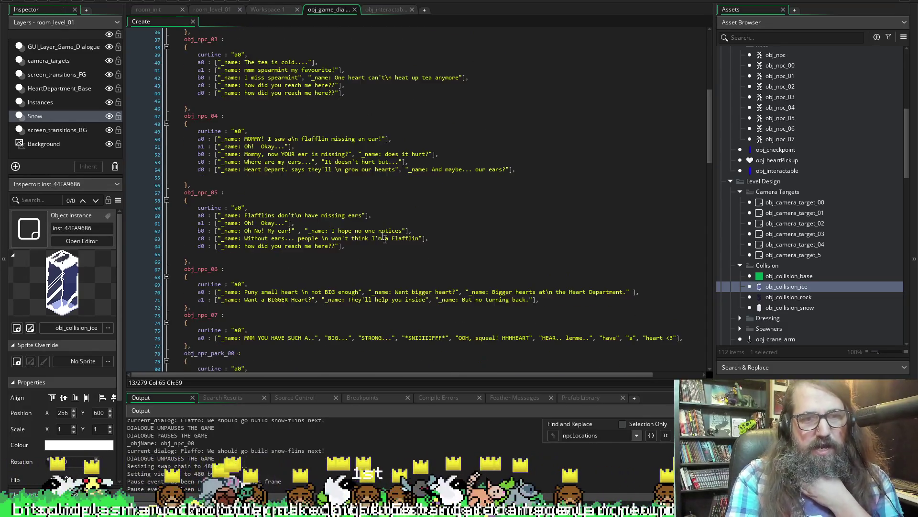